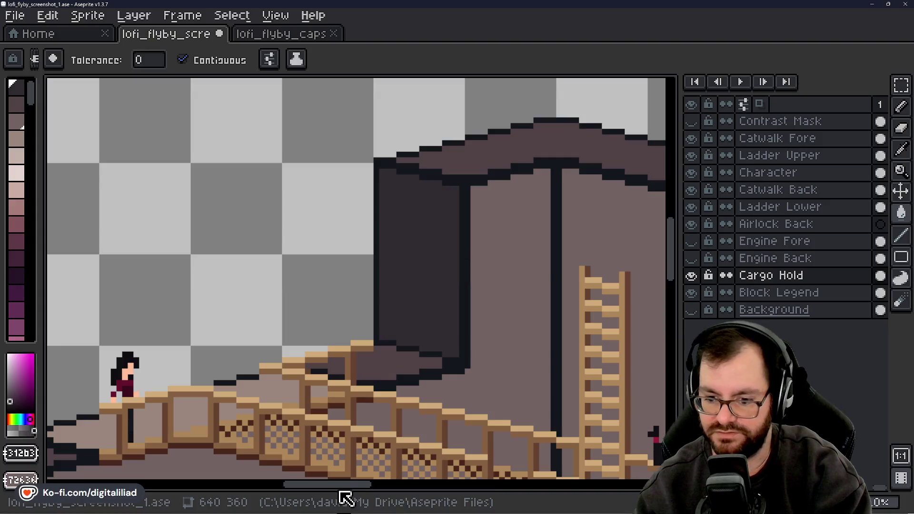
Undo the trial dark fill on the mauve wall, then zoom out to the cargo hold's left side
{"action": "left_click", "coordinate": [327, 471]}
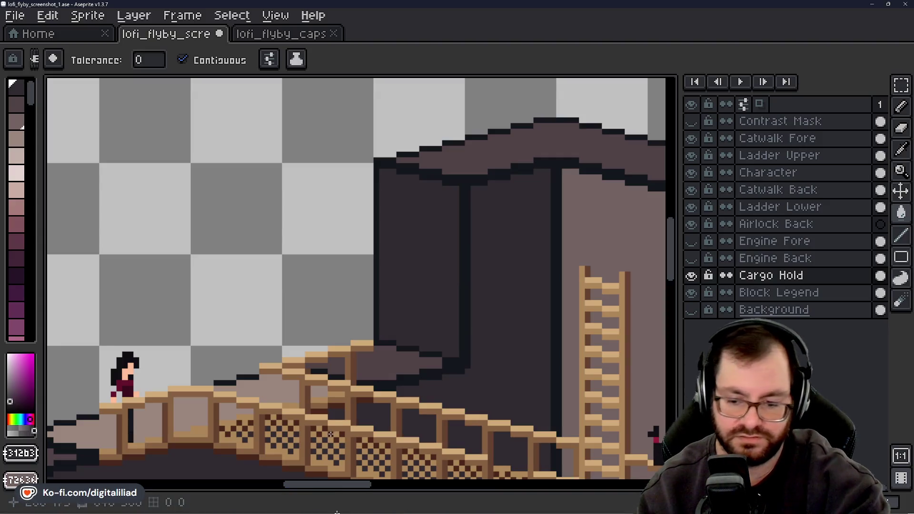
{"action": "key", "text": "ctrl+z"}
{"action": "left_click_drag", "start_coordinate": [346, 485], "coordinate": [328, 488]}
{"action": "scroll", "coordinate": [483, 314], "scroll_direction": "down", "scroll_amount": 2}
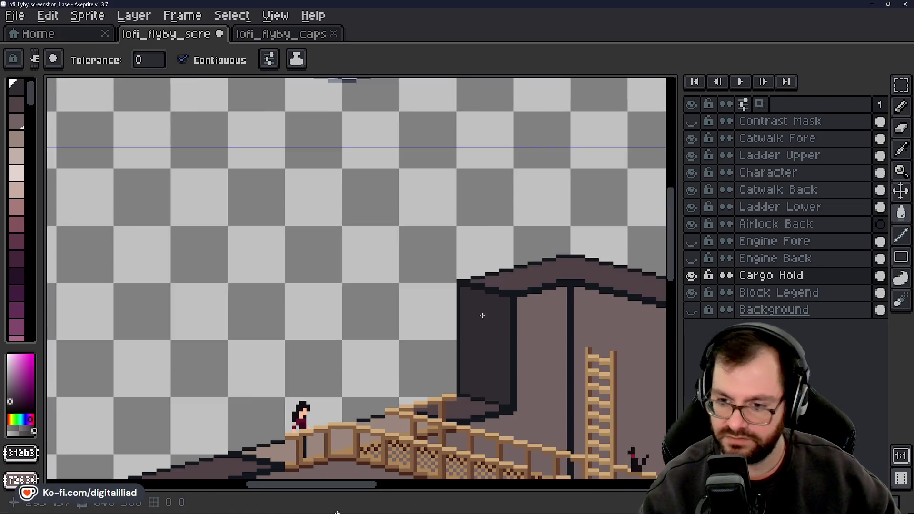
{"action": "left_click_drag", "start_coordinate": [676, 245], "coordinate": [679, 273]}
{"action": "left_click_drag", "start_coordinate": [367, 493], "coordinate": [351, 490]}
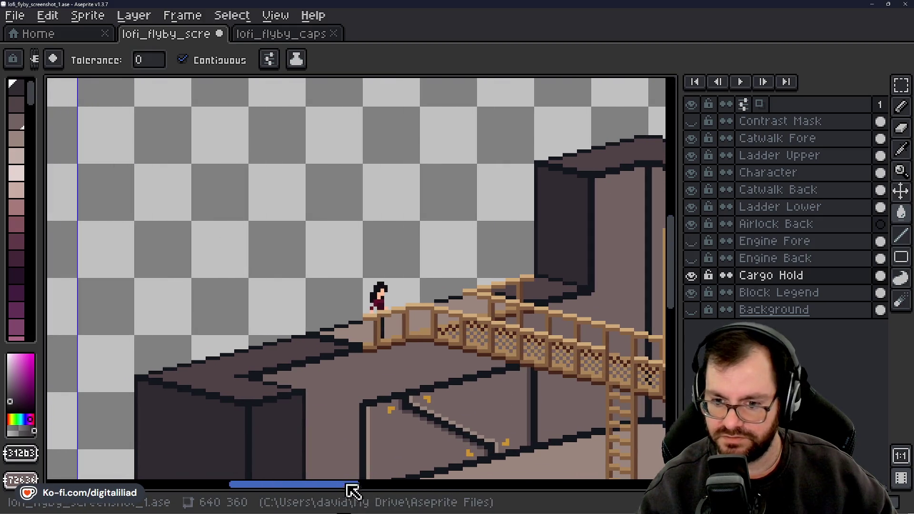
Blink the Engine Back layer on and off to compare its grey engine blocks
{"action": "left_click", "coordinate": [692, 258]}
{"action": "left_click", "coordinate": [692, 258]}
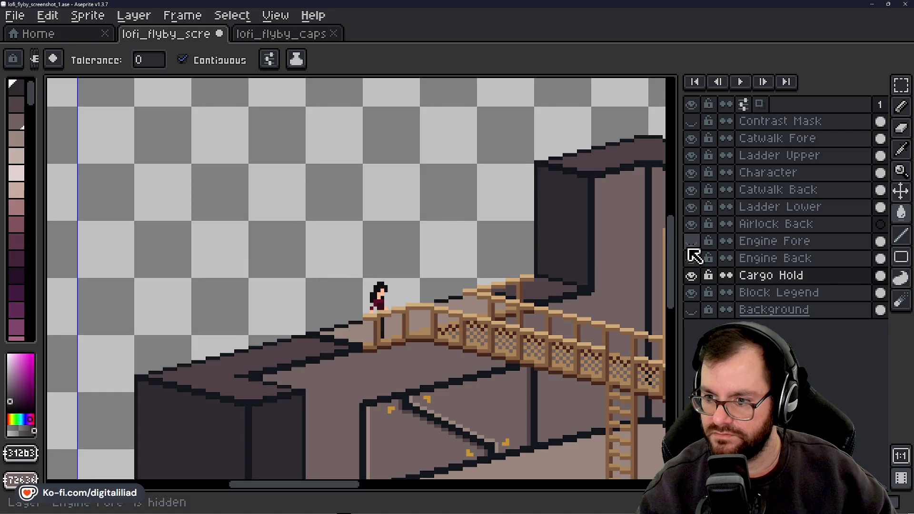
{"action": "left_click", "coordinate": [690, 241]}
{"action": "left_click", "coordinate": [691, 241]}
{"action": "left_click", "coordinate": [691, 258]}
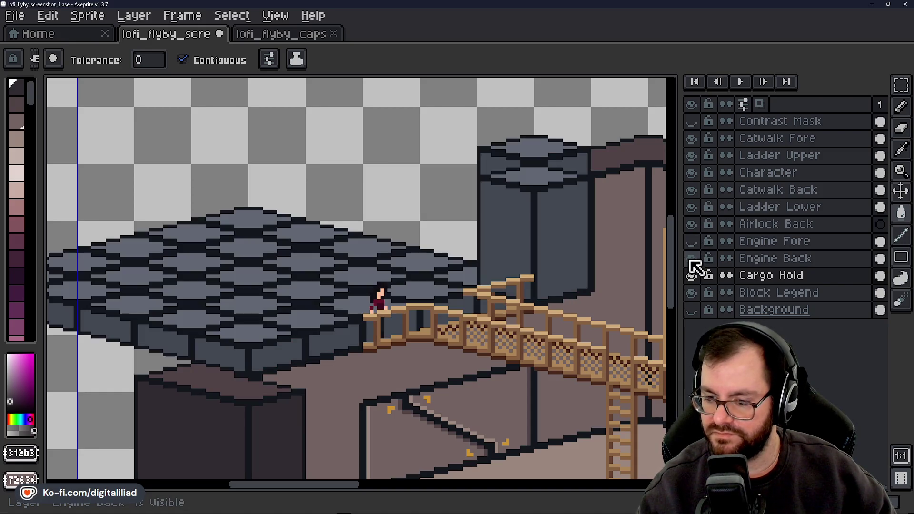
{"action": "left_click", "coordinate": [691, 258]}
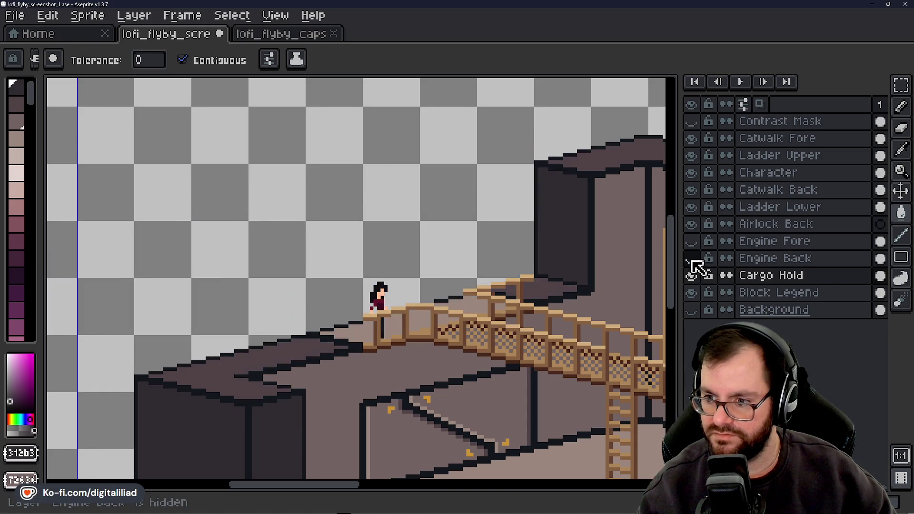
{"action": "left_click", "coordinate": [691, 258]}
{"action": "left_click", "coordinate": [691, 260]}
{"action": "left_click", "coordinate": [691, 260]}
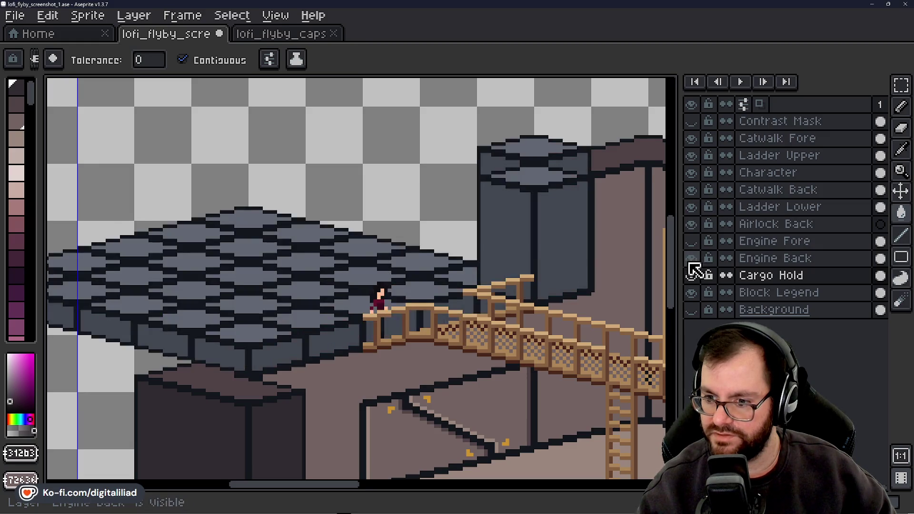
{"action": "left_click", "coordinate": [690, 260]}
{"action": "left_click", "coordinate": [690, 261]}
Switch from Engine Back to Engine Fore and blink the Engine Fore grey block on and off
{"action": "left_click", "coordinate": [691, 258]}
{"action": "left_click", "coordinate": [690, 241]}
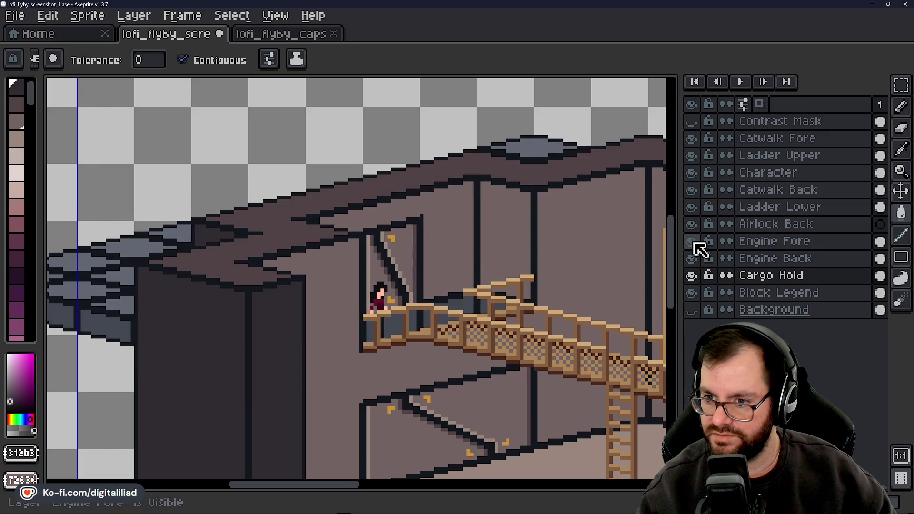
{"action": "left_click", "coordinate": [692, 241]}
{"action": "left_click", "coordinate": [693, 242]}
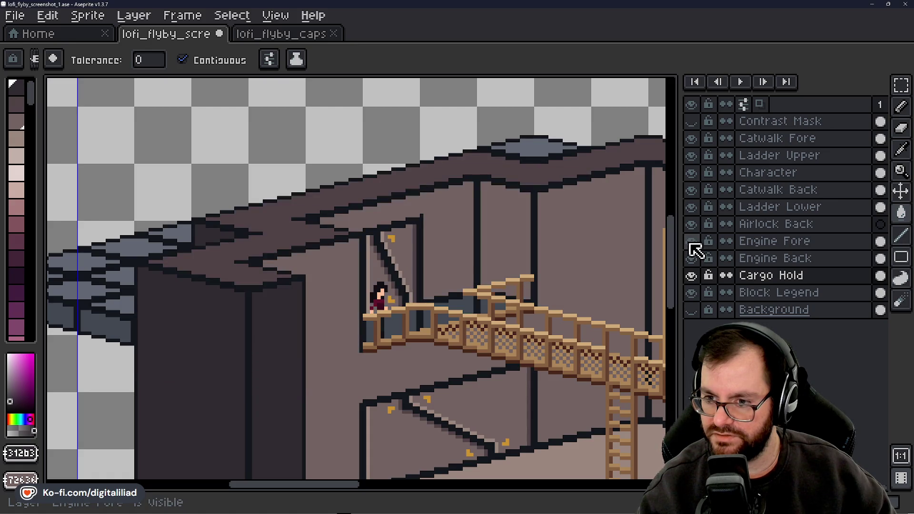
{"action": "left_click", "coordinate": [691, 242]}
{"action": "left_click", "coordinate": [691, 242]}
{"action": "left_click", "coordinate": [691, 241]}
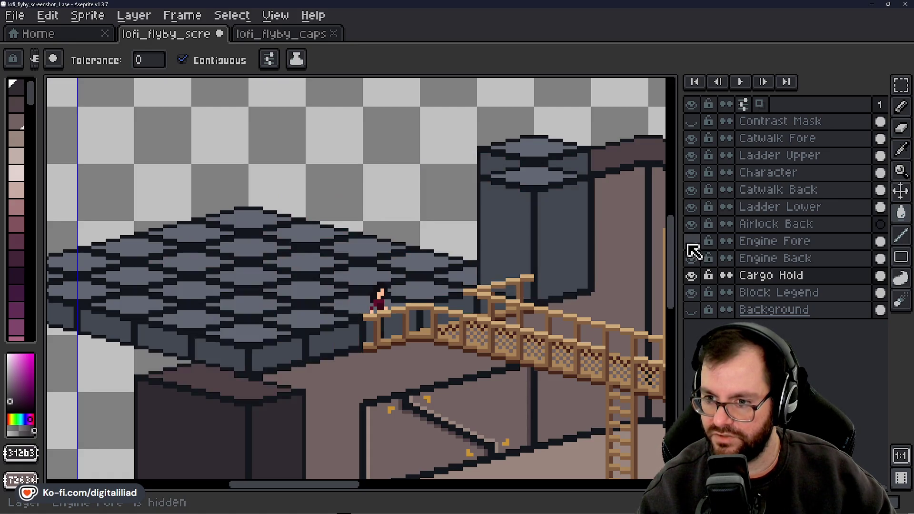
{"action": "left_click", "coordinate": [689, 245]}
{"action": "left_click", "coordinate": [688, 247]}
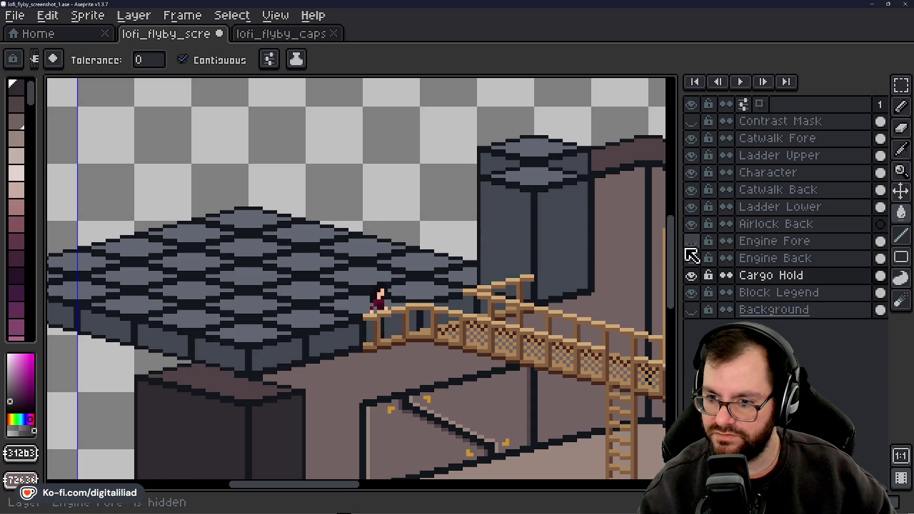
{"action": "left_click", "coordinate": [685, 248]}
{"action": "left_click", "coordinate": [683, 246]}
Compare Engine Fore's grey blocks a few more times, then leave Engine Fore hidden
{"action": "left_click", "coordinate": [689, 245]}
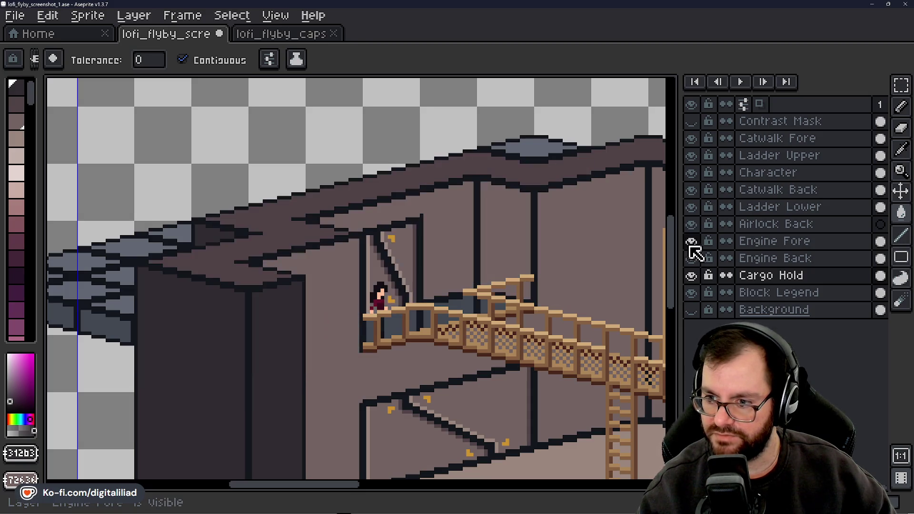
{"action": "left_click", "coordinate": [691, 244]}
{"action": "left_click", "coordinate": [691, 244]}
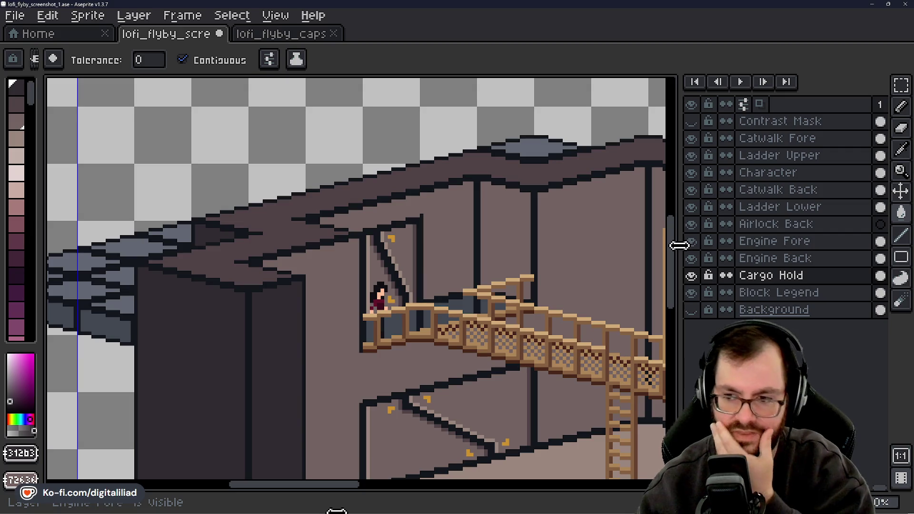
{"action": "left_click", "coordinate": [691, 245]}
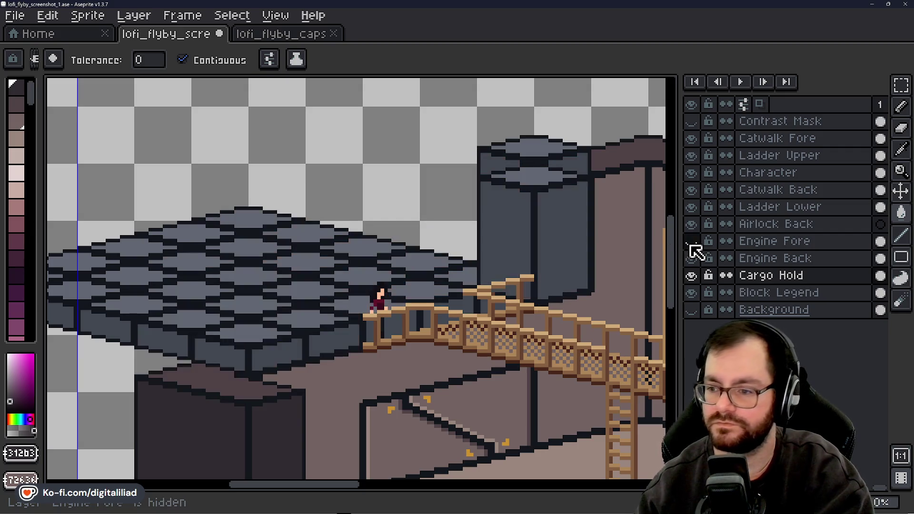
{"action": "left_click", "coordinate": [690, 246]}
{"action": "left_click", "coordinate": [690, 246]}
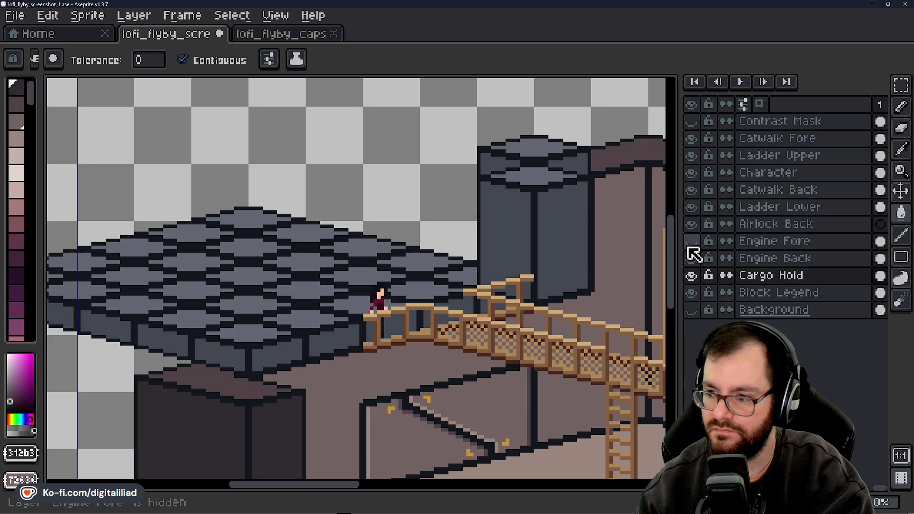
{"action": "left_click", "coordinate": [689, 247]}
{"action": "left_click", "coordinate": [689, 248]}
{"action": "left_click", "coordinate": [688, 247]}
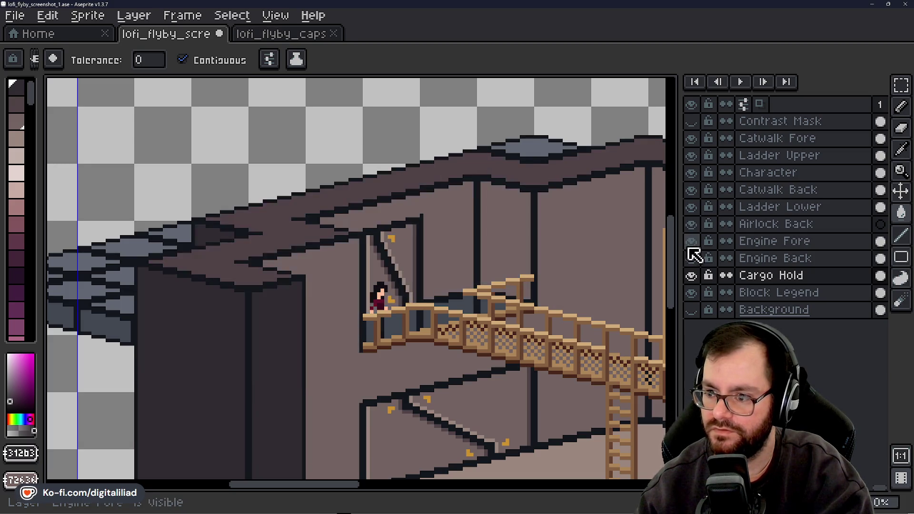
{"action": "left_click", "coordinate": [688, 248]}
{"action": "left_click", "coordinate": [688, 248]}
{"action": "left_click", "coordinate": [687, 250]}
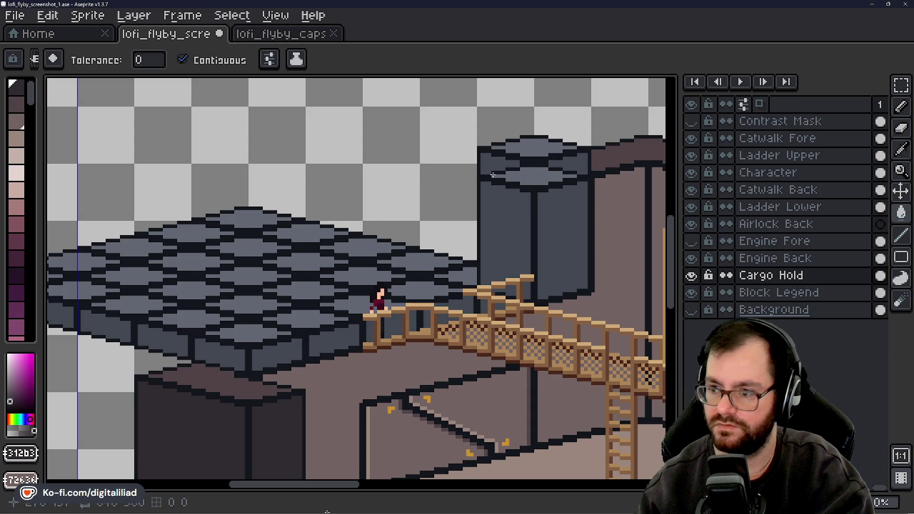
{"action": "key", "text": "b"}
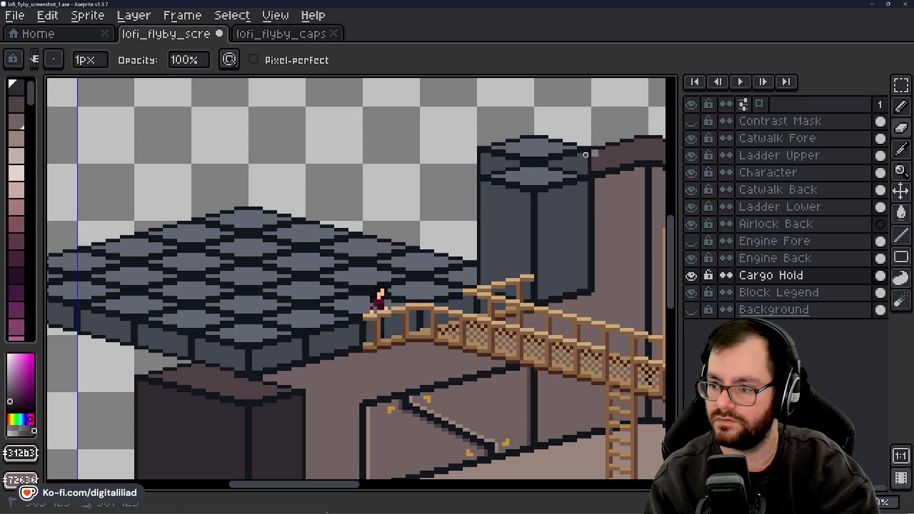
{"action": "key", "text": "g"}
{"action": "key", "text": "v"}
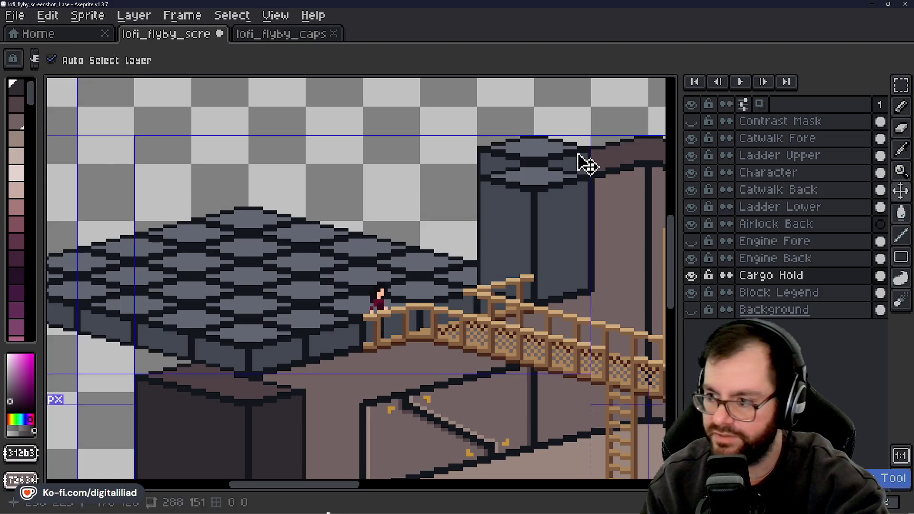
{"action": "key", "text": "g"}
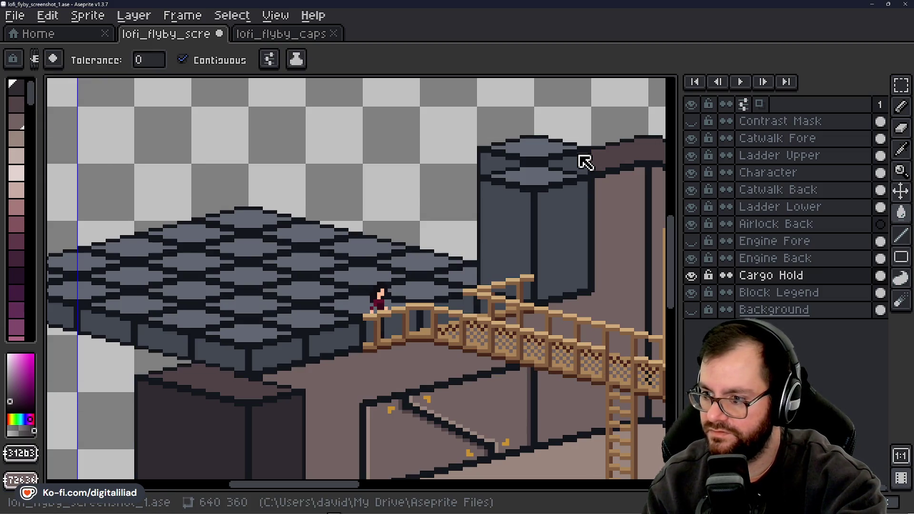
{"action": "left_click", "coordinate": [760, 263]}
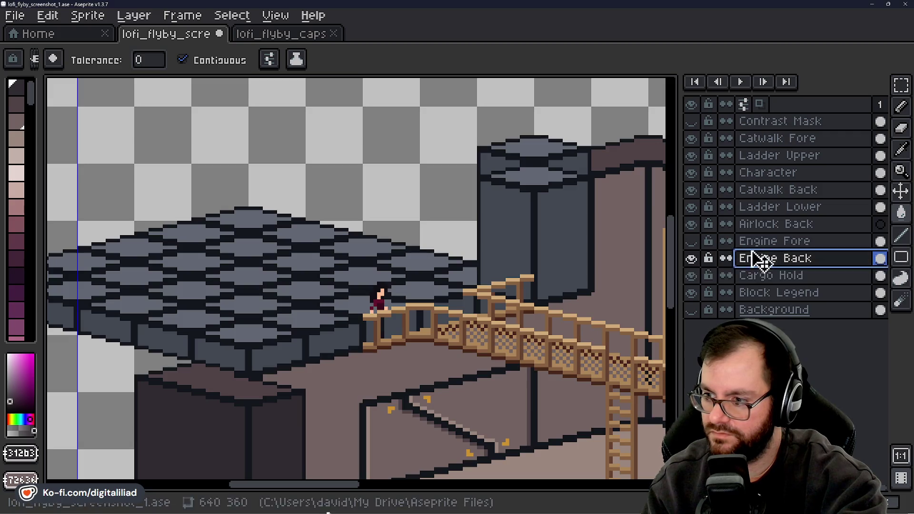
{"action": "left_click", "coordinate": [577, 201]}
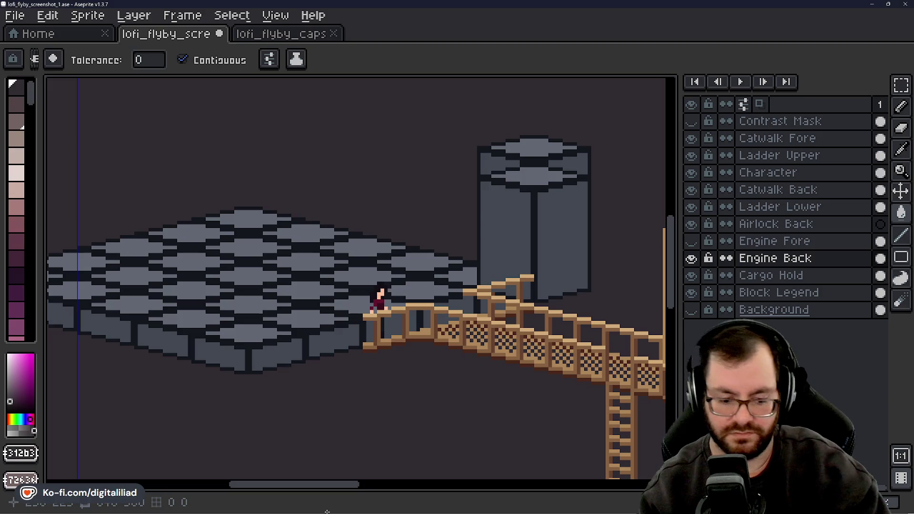
{"action": "key", "text": "ctrl+z"}
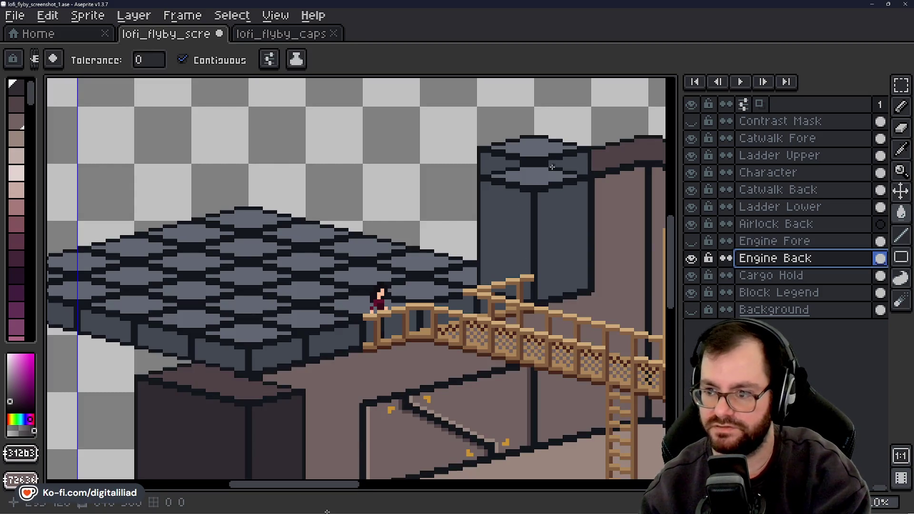
{"action": "key", "text": "b"}
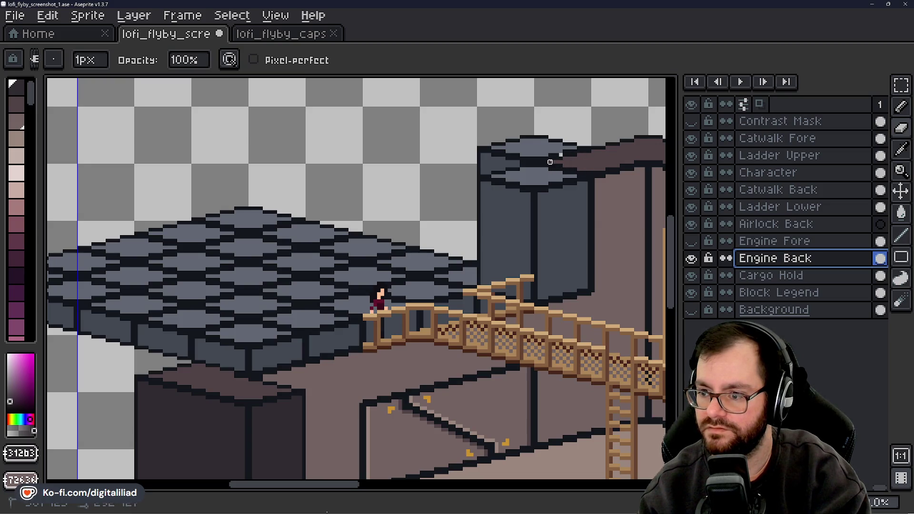
{"action": "key", "text": "g"}
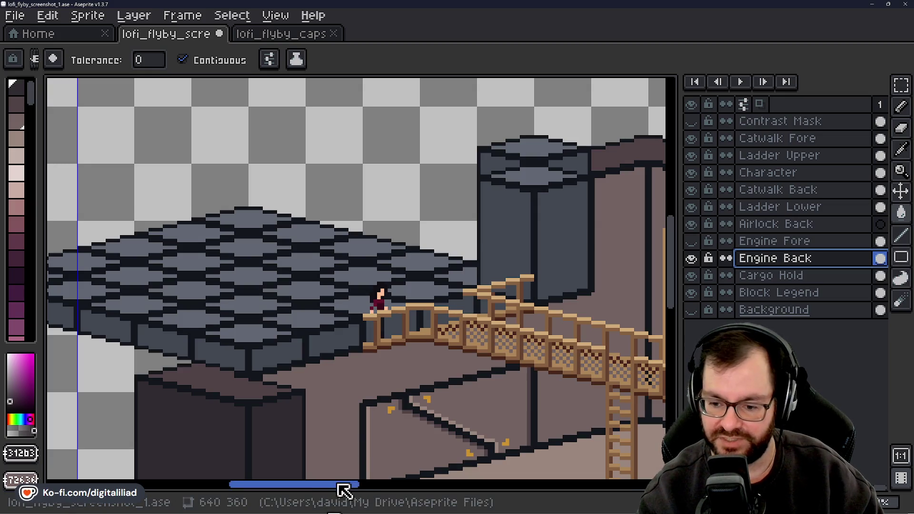
Extend the engine block on Engine Back with the Pencil and fill it solid grey with the Paint Bucket
{"action": "left_click_drag", "start_coordinate": [336, 489], "coordinate": [353, 491]}
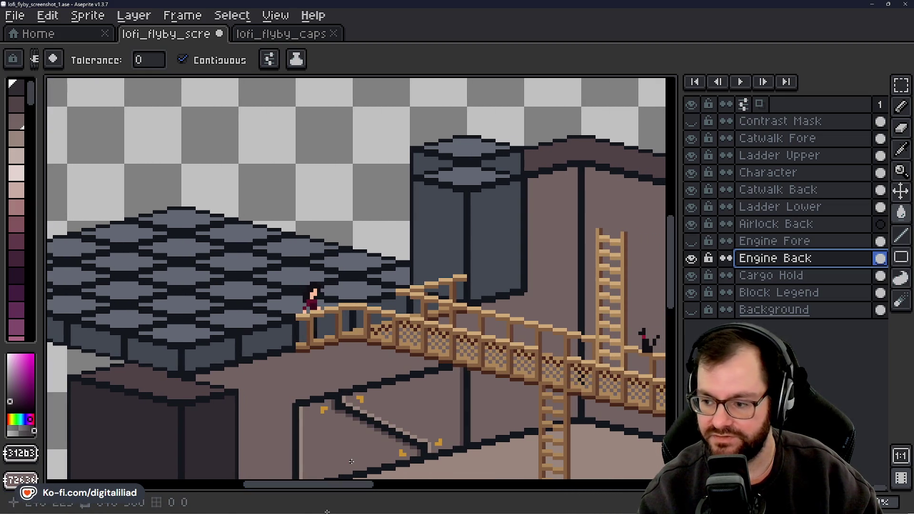
{"action": "left_click_drag", "start_coordinate": [671, 228], "coordinate": [671, 237]}
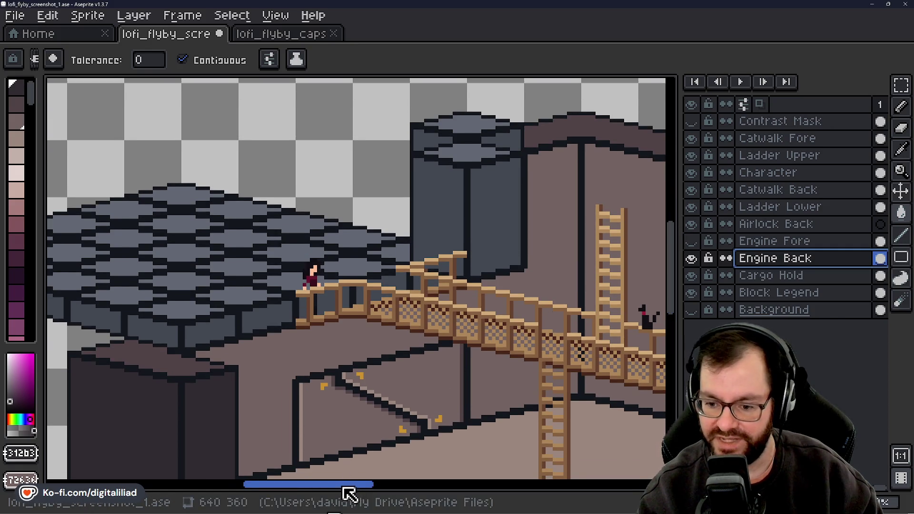
{"action": "left_click_drag", "start_coordinate": [347, 491], "coordinate": [353, 489]}
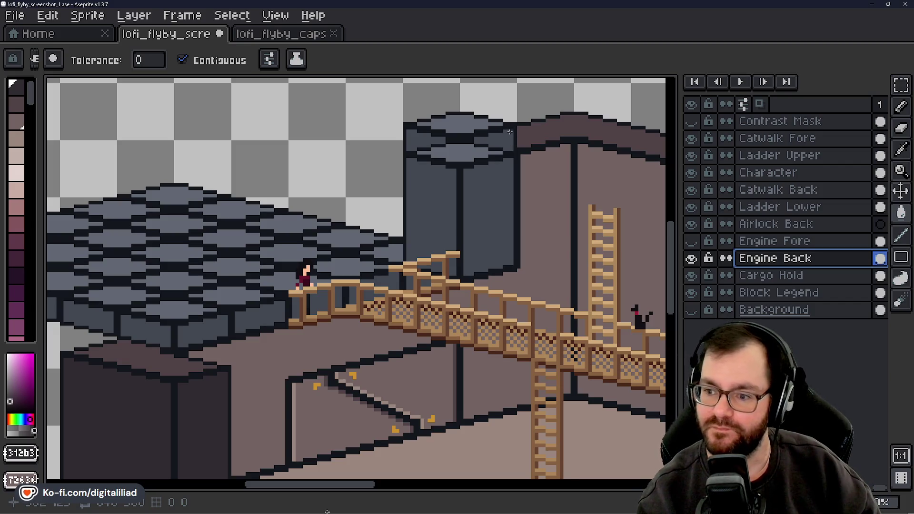
{"action": "key", "text": "b"}
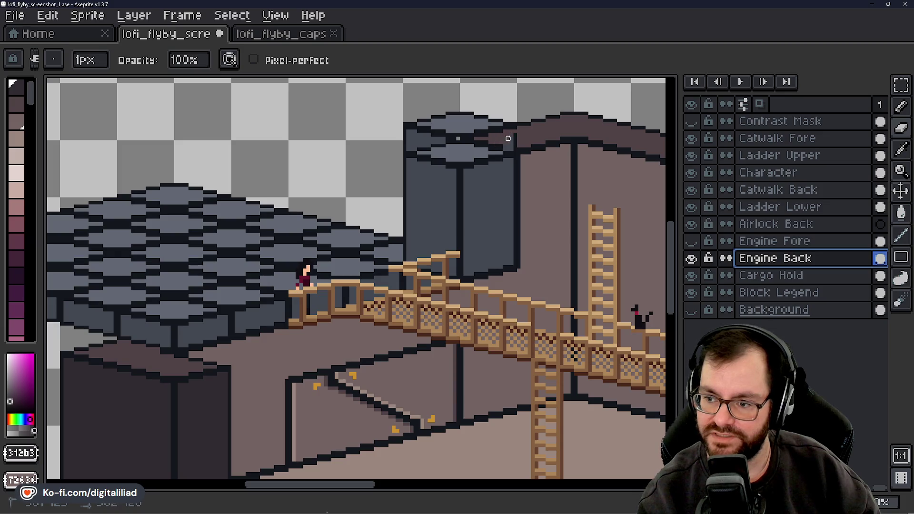
{"action": "key", "text": "g"}
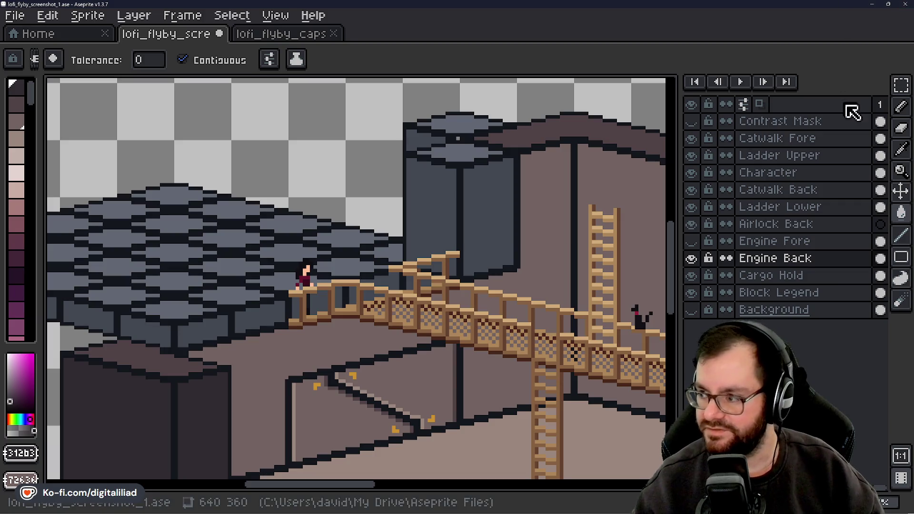
Marquee-select the tall engine tower and delete it
{"action": "left_click", "coordinate": [902, 94]}
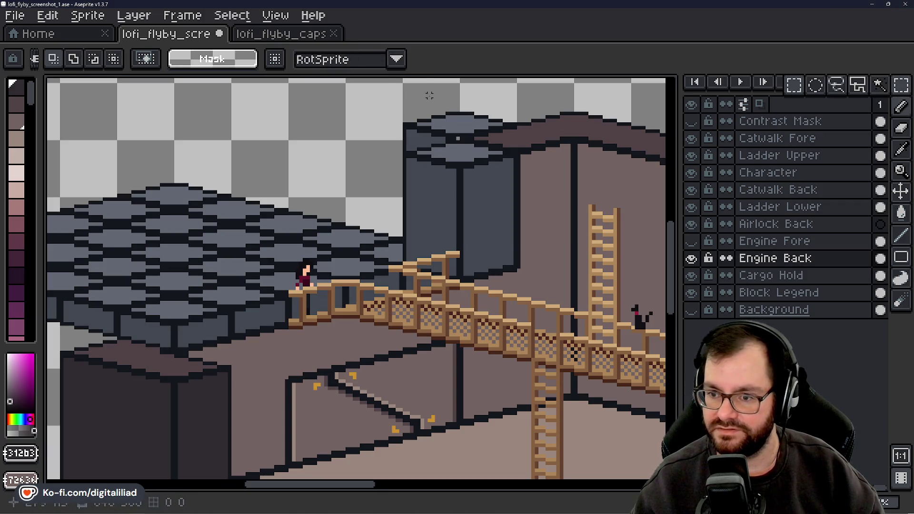
{"action": "left_click_drag", "start_coordinate": [404, 95], "coordinate": [473, 261]}
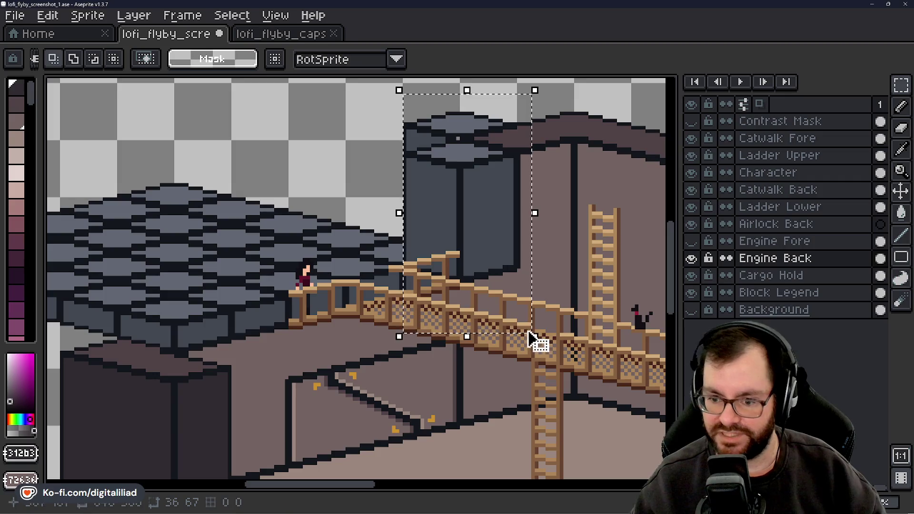
{"action": "key", "text": "Delete"}
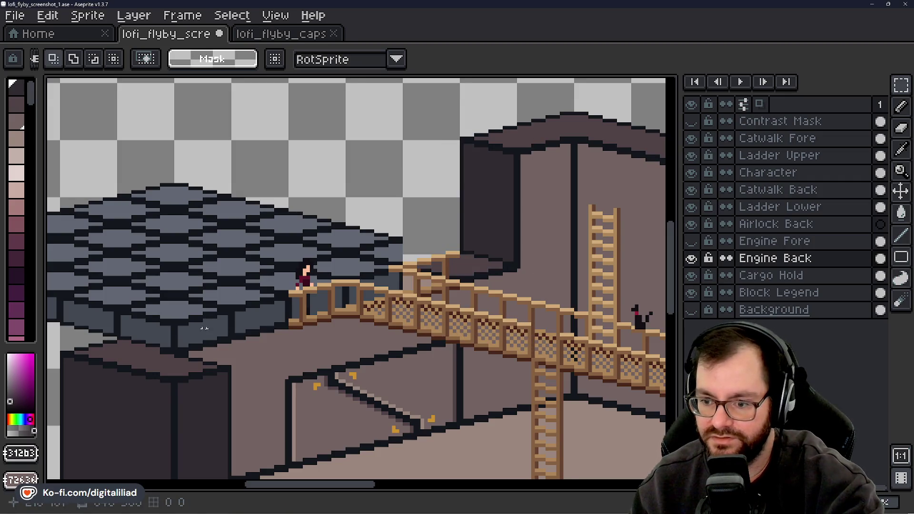
Select the lower middle cube among the Block Legend cubes
{"action": "scroll", "coordinate": [204, 328], "scroll_direction": "up", "scroll_amount": 1}
{"action": "scroll", "coordinate": [482, 182], "scroll_direction": "down", "scroll_amount": 3}
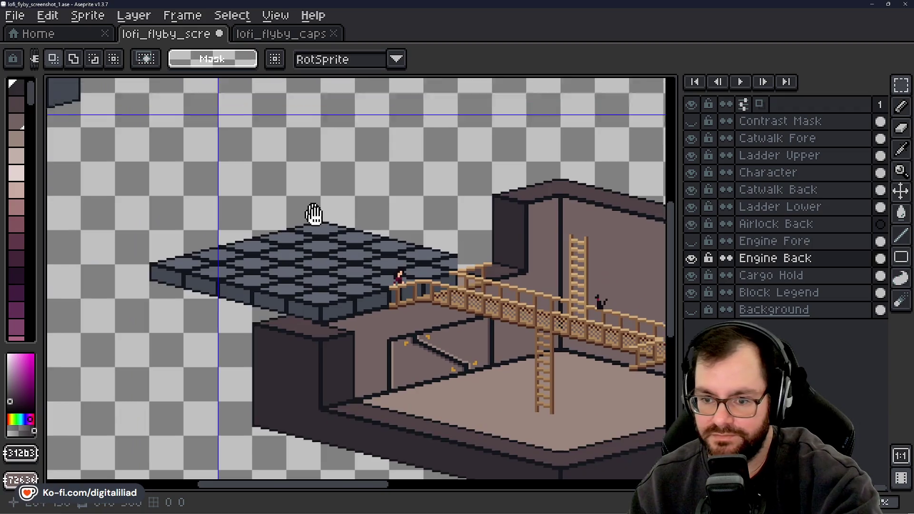
{"action": "scroll", "coordinate": [286, 215], "scroll_direction": "up", "scroll_amount": 2}
{"action": "scroll", "coordinate": [288, 215], "scroll_direction": "up", "scroll_amount": 1}
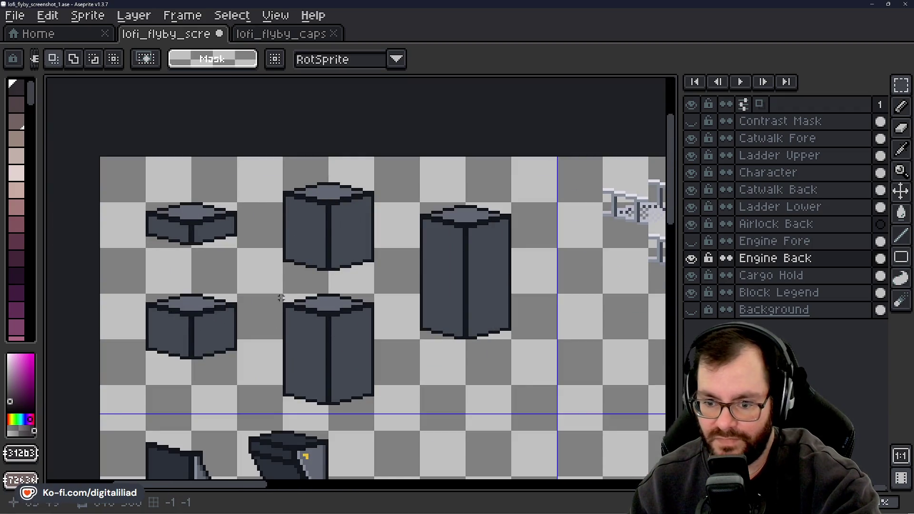
{"action": "left_click_drag", "start_coordinate": [283, 295], "coordinate": [377, 412]}
{"action": "left_click_drag", "start_coordinate": [450, 359], "coordinate": [352, 224]}
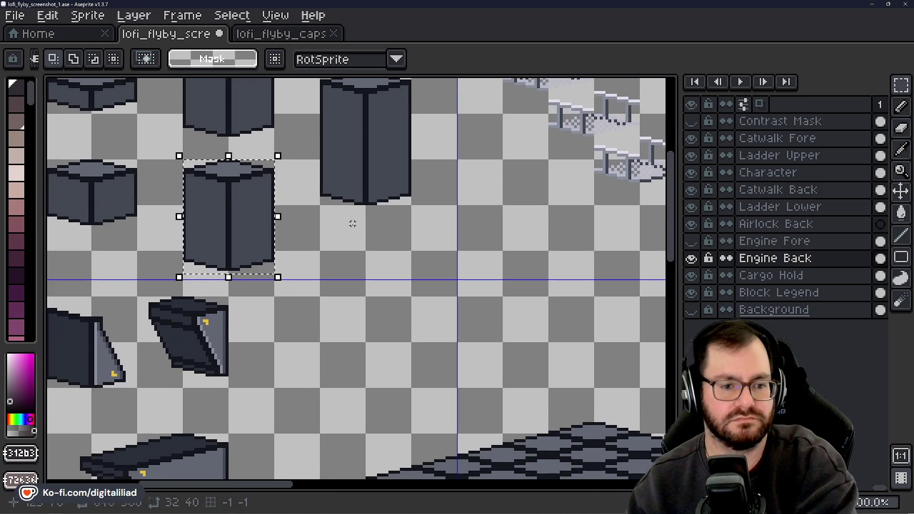
{"action": "left_click_drag", "start_coordinate": [428, 281], "coordinate": [281, 167]}
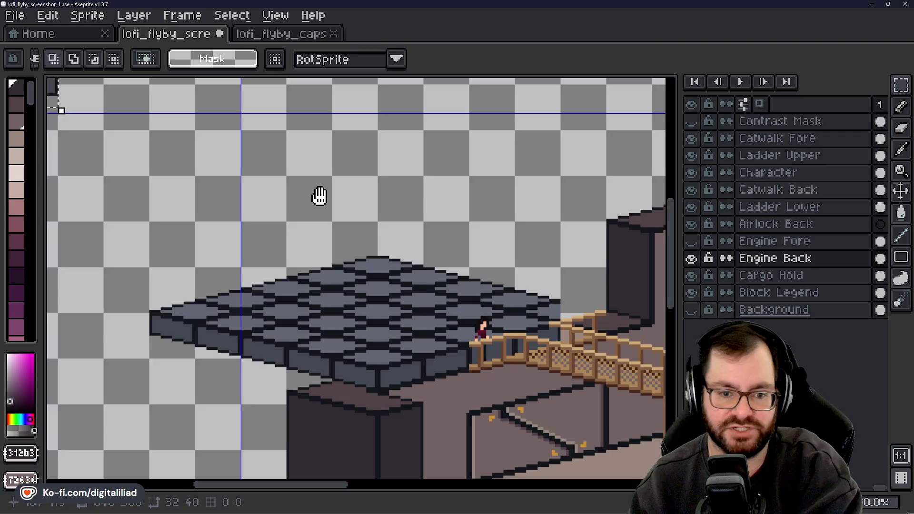
{"action": "left_click_drag", "start_coordinate": [318, 195], "coordinate": [230, 180]}
{"action": "left_click_drag", "start_coordinate": [296, 196], "coordinate": [226, 163]}
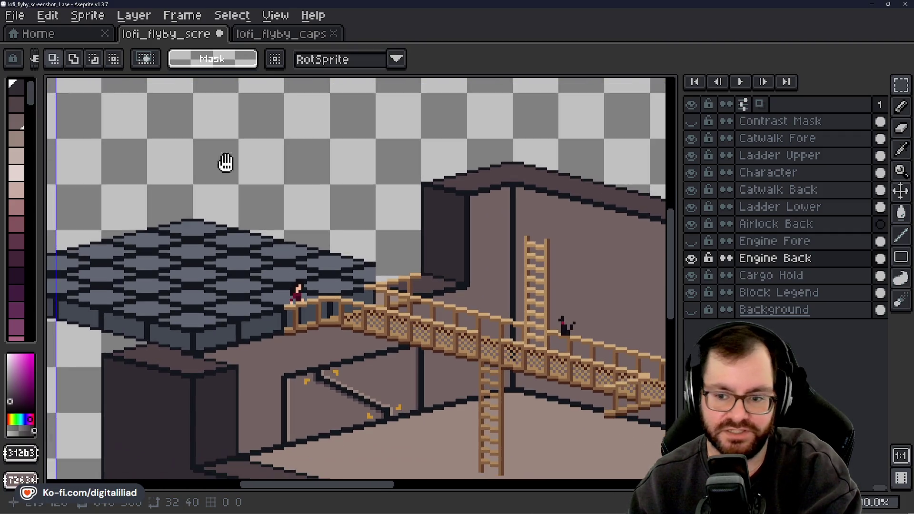
{"action": "scroll", "coordinate": [385, 237], "scroll_direction": "up", "scroll_amount": 2}
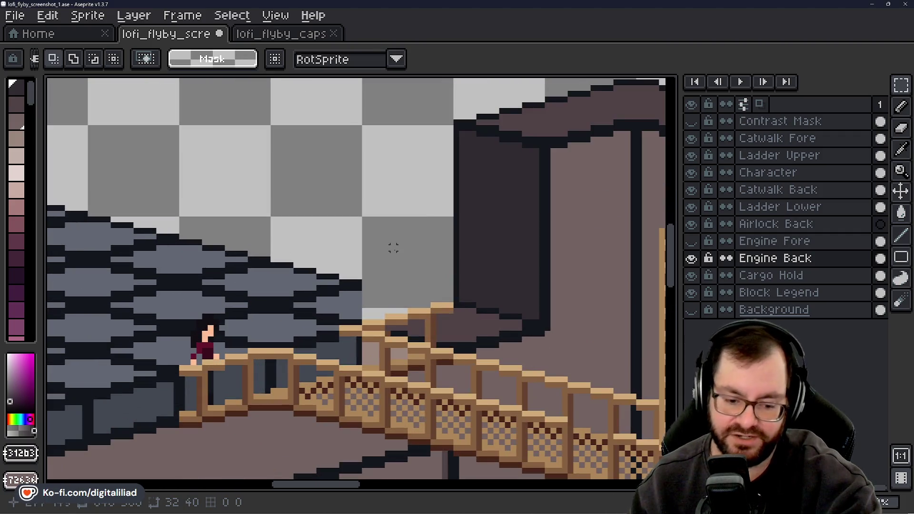
Paste the copied cube into the scene, then undo the paste
{"action": "key", "text": "ctrl+v"}
{"action": "key", "text": "ctrl+z"}
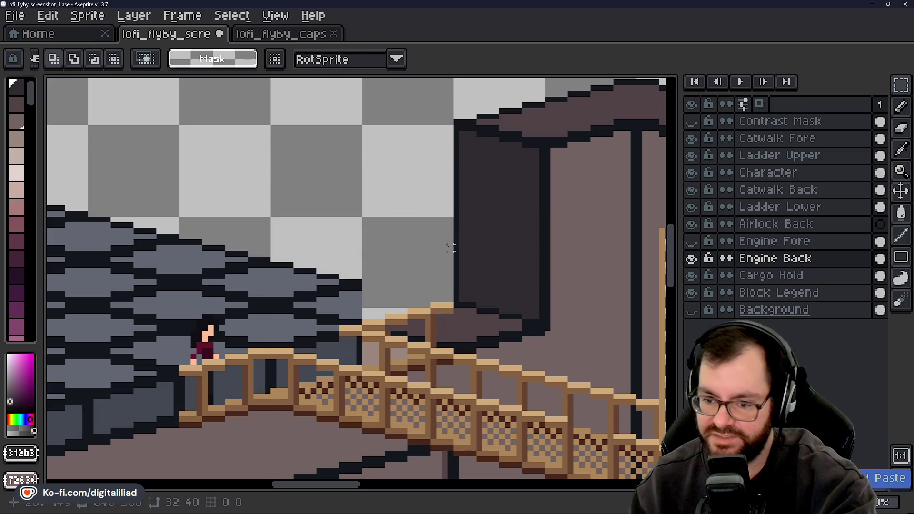
{"action": "scroll", "coordinate": [450, 247], "scroll_direction": "down", "scroll_amount": 2}
{"action": "scroll", "coordinate": [486, 367], "scroll_direction": "up", "scroll_amount": 1}
{"action": "left_click_drag", "start_coordinate": [485, 367], "coordinate": [426, 373]}
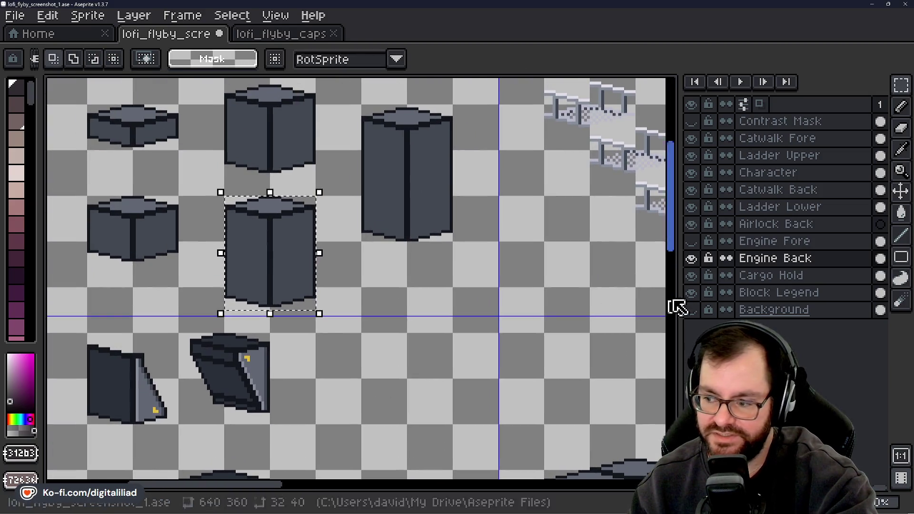
Move the legend cube onto Engine Back where the engine tower stood, at 256,116
{"action": "left_click", "coordinate": [766, 292]}
{"action": "left_click", "coordinate": [284, 234]}
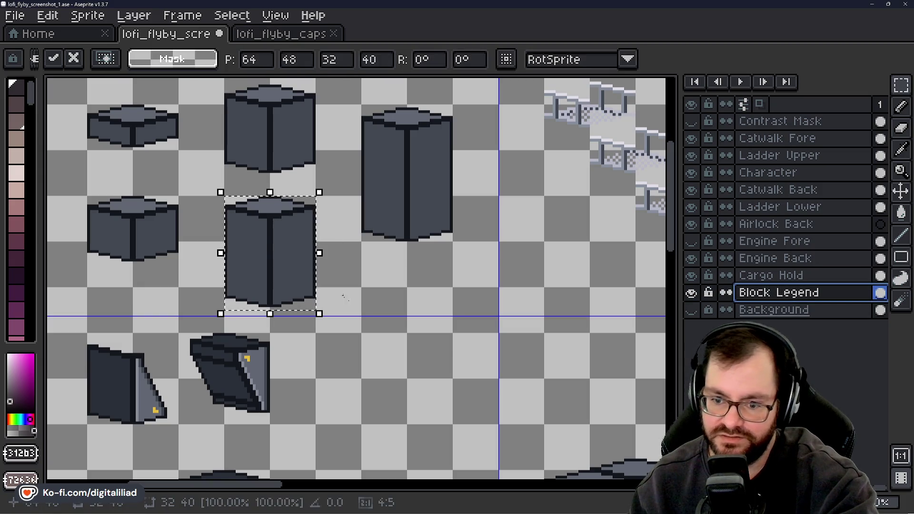
{"action": "mouse_move", "coordinate": [440, 367]}
{"action": "left_mouse_down"}
{"action": "mouse_move", "coordinate": [300, 272]}
{"action": "mouse_move", "coordinate": [200, 235]}
{"action": "left_mouse_up"}
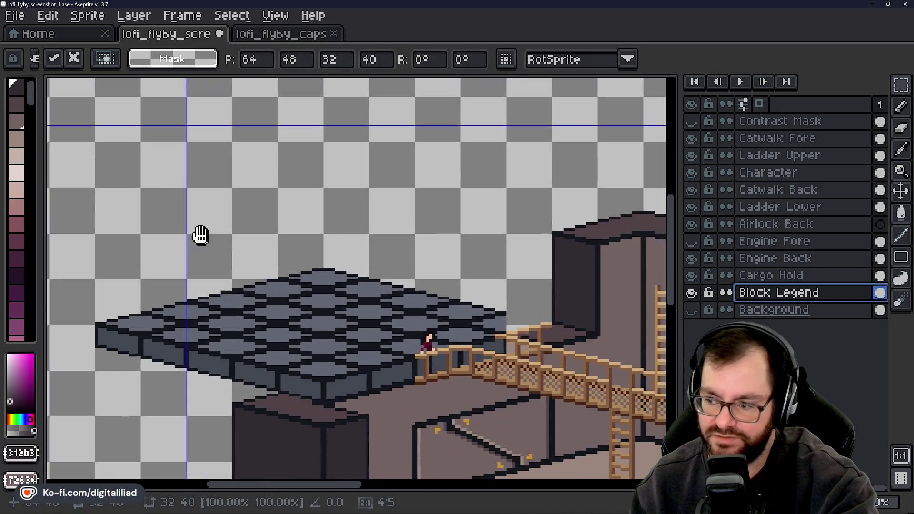
{"action": "mouse_move", "coordinate": [369, 289]}
{"action": "left_mouse_down"}
{"action": "mouse_move", "coordinate": [261, 264]}
{"action": "mouse_move", "coordinate": [324, 273]}
{"action": "mouse_move", "coordinate": [312, 273]}
{"action": "left_mouse_up"}
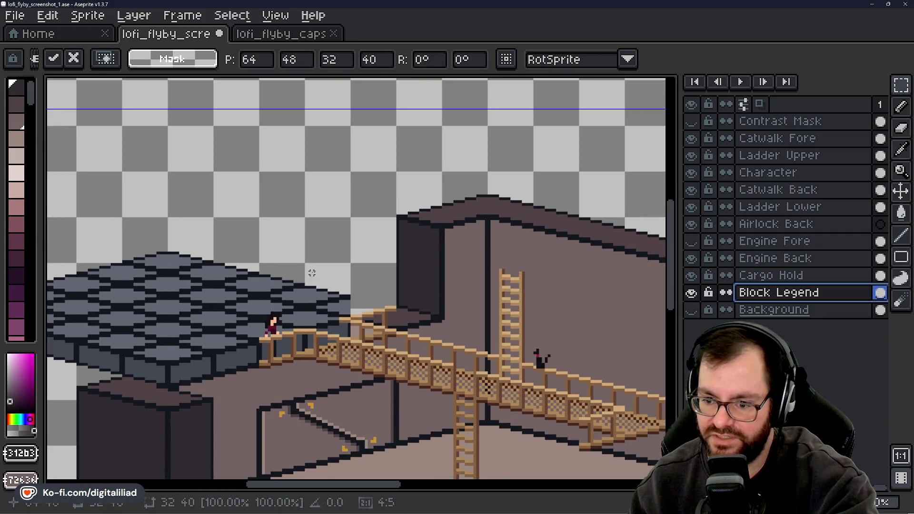
{"action": "scroll", "coordinate": [346, 282], "scroll_direction": "up", "scroll_amount": 2}
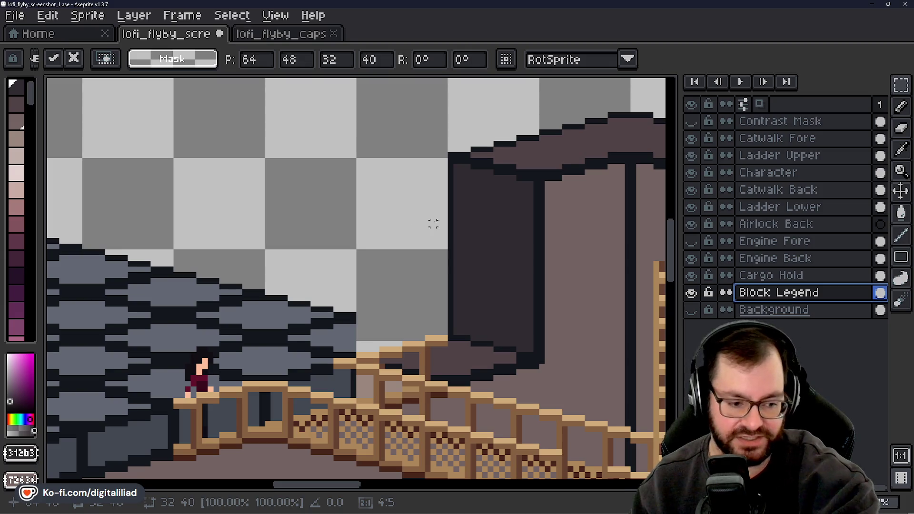
{"action": "mouse_move", "coordinate": [393, 225]}
{"action": "left_mouse_down"}
{"action": "mouse_move", "coordinate": [373, 296]}
{"action": "mouse_move", "coordinate": [402, 238]}
{"action": "mouse_move", "coordinate": [381, 212]}
{"action": "mouse_move", "coordinate": [366, 243]}
{"action": "mouse_move", "coordinate": [368, 232]}
{"action": "mouse_move", "coordinate": [447, 260]}
{"action": "mouse_move", "coordinate": [413, 229]}
{"action": "mouse_move", "coordinate": [315, 248]}
{"action": "mouse_move", "coordinate": [488, 248]}
{"action": "mouse_move", "coordinate": [411, 200]}
{"action": "mouse_move", "coordinate": [415, 232]}
{"action": "mouse_move", "coordinate": [372, 277]}
{"action": "mouse_move", "coordinate": [391, 262]}
{"action": "mouse_move", "coordinate": [471, 280]}
{"action": "mouse_move", "coordinate": [397, 251]}
{"action": "mouse_move", "coordinate": [343, 208]}
{"action": "mouse_move", "coordinate": [387, 218]}
{"action": "mouse_move", "coordinate": [420, 245]}
{"action": "mouse_move", "coordinate": [364, 182]}
{"action": "mouse_move", "coordinate": [365, 196]}
{"action": "mouse_move", "coordinate": [347, 195]}
{"action": "mouse_move", "coordinate": [373, 199]}
{"action": "left_mouse_up"}
{"action": "left_click", "coordinate": [771, 259]}
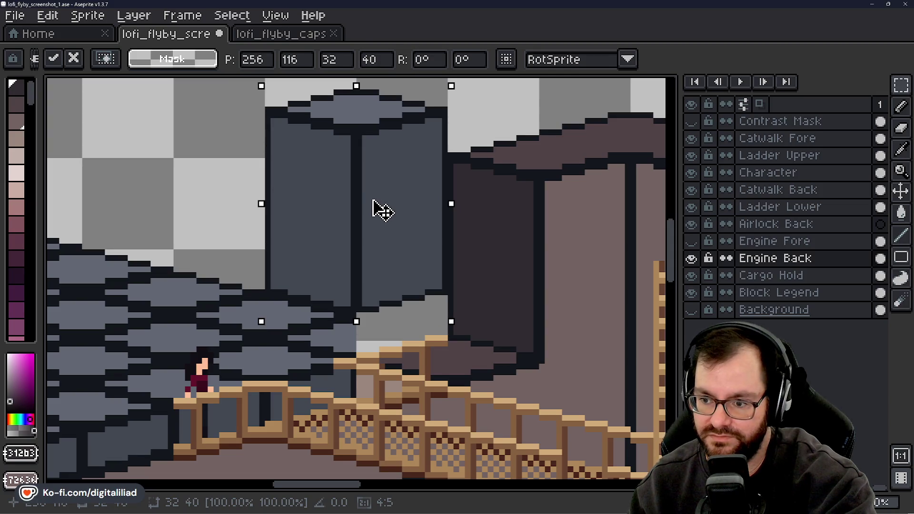
Commit the moved cube in place behind the catwalk
{"action": "scroll", "coordinate": [425, 253], "scroll_direction": "down", "scroll_amount": 5}
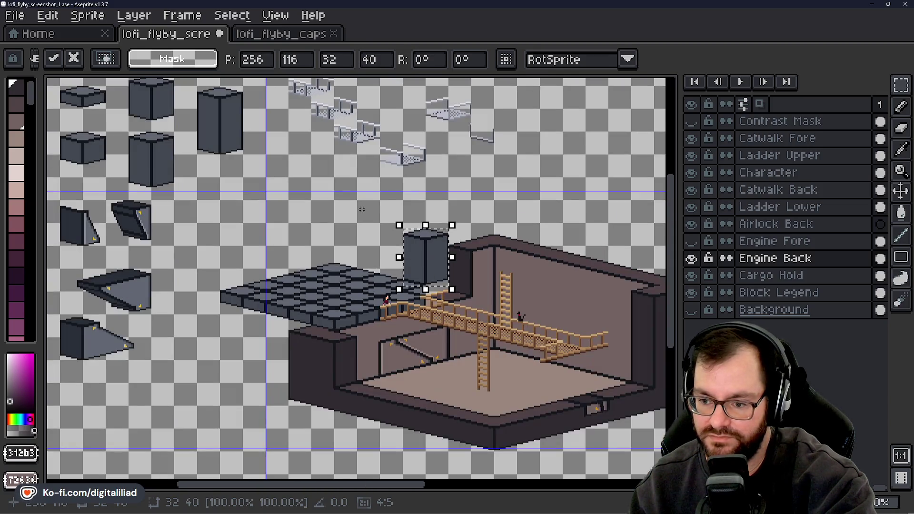
{"action": "left_click", "coordinate": [355, 220]}
{"action": "left_click_drag", "start_coordinate": [360, 210], "coordinate": [413, 249]}
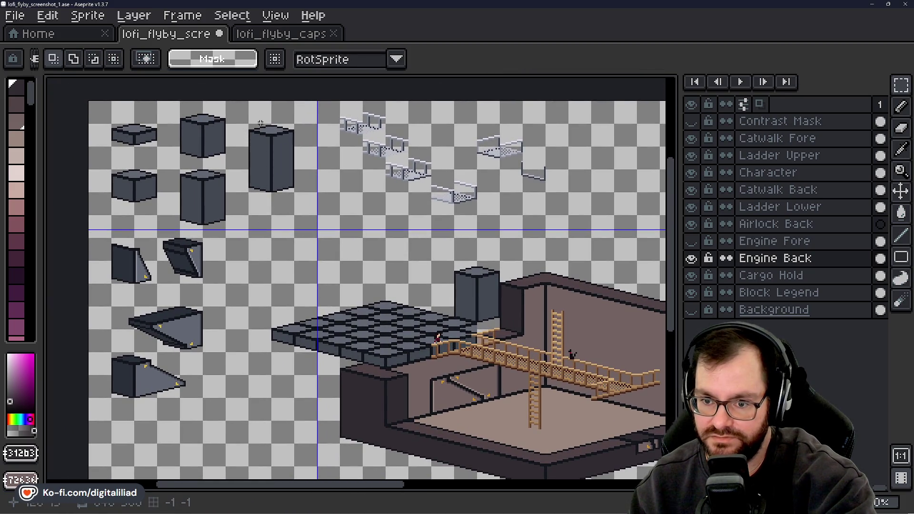
{"action": "scroll", "coordinate": [261, 123], "scroll_direction": "up", "scroll_amount": 2}
Nudge the tall Block Legend block up one pixel and marquee-select it again
{"action": "mouse_move", "coordinate": [241, 116]}
{"action": "left_mouse_down"}
{"action": "mouse_move", "coordinate": [310, 206]}
{"action": "mouse_move", "coordinate": [321, 256]}
{"action": "mouse_move", "coordinate": [329, 257]}
{"action": "left_mouse_up"}
{"action": "key", "text": "ctrl+d"}
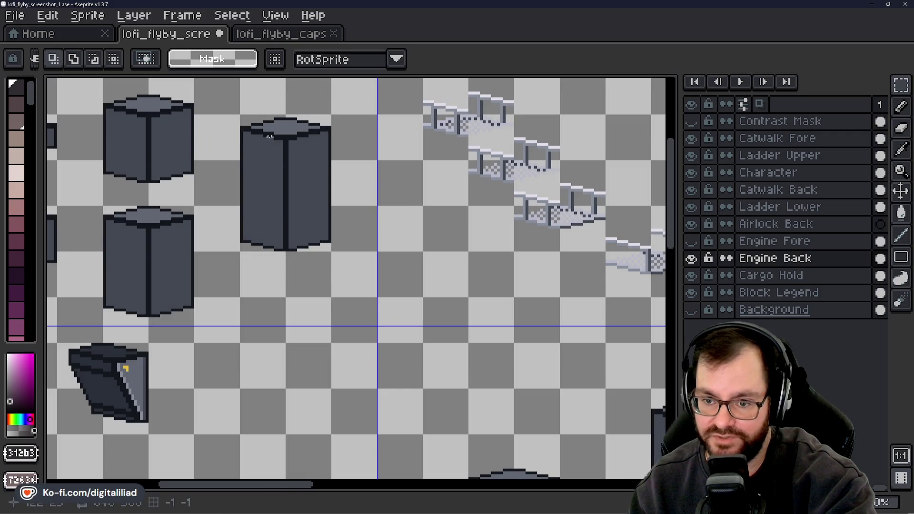
{"action": "left_click_drag", "start_coordinate": [241, 115], "coordinate": [330, 281]}
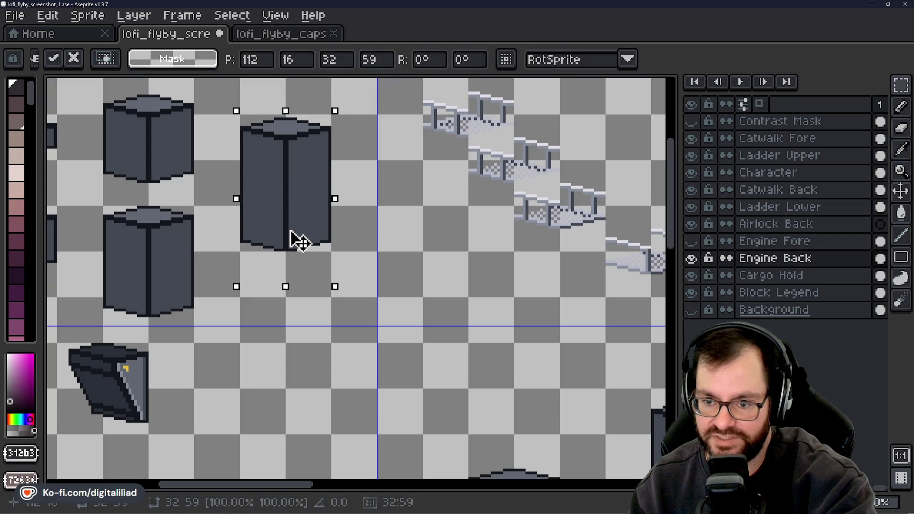
{"action": "left_click_drag", "start_coordinate": [290, 230], "coordinate": [290, 227]}
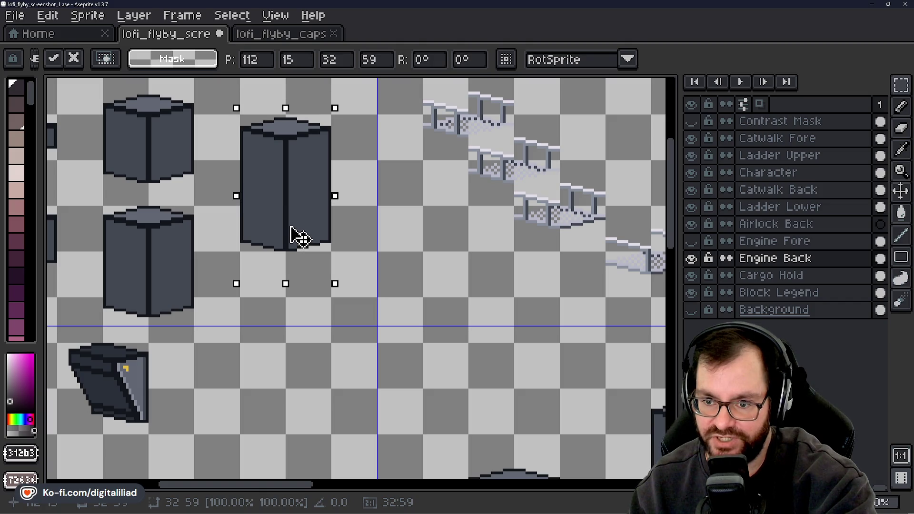
{"action": "left_click", "coordinate": [781, 293]}
{"action": "left_click_drag", "start_coordinate": [302, 218], "coordinate": [306, 215]}
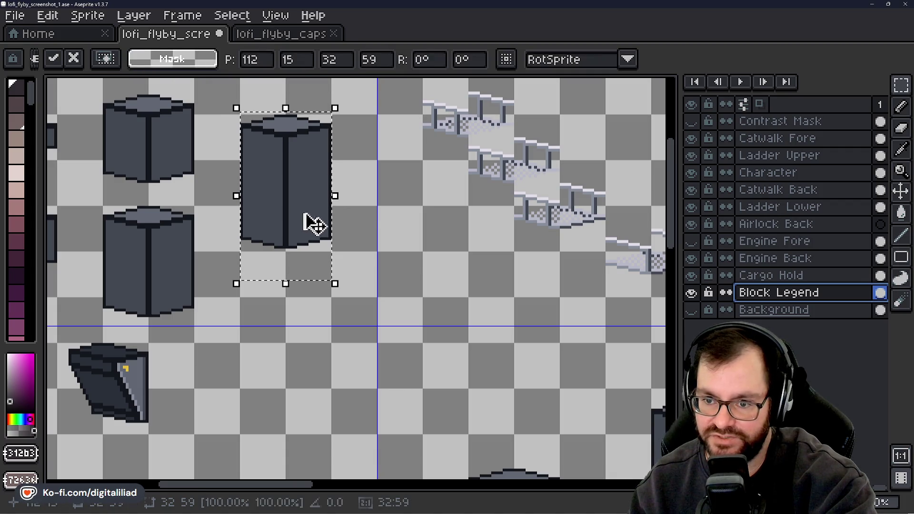
{"action": "left_click", "coordinate": [379, 219]}
{"action": "scroll", "coordinate": [249, 118], "scroll_direction": "up", "scroll_amount": 1}
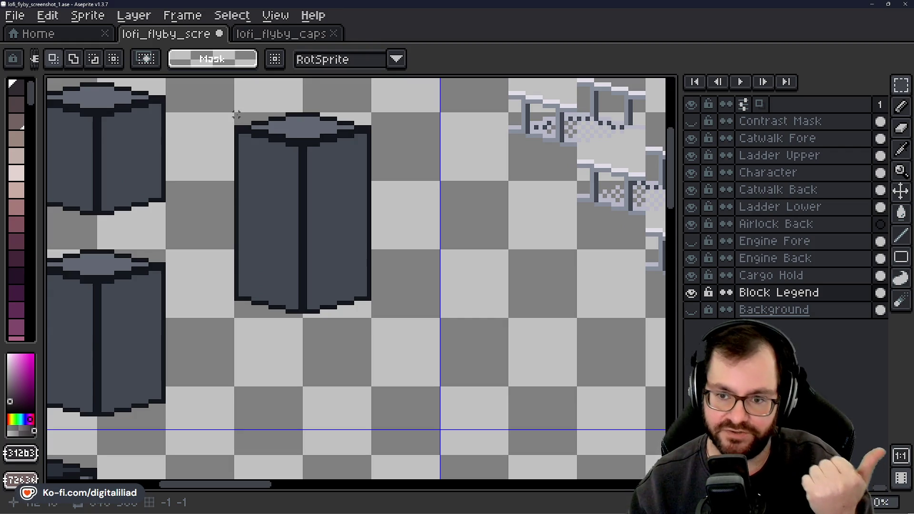
{"action": "left_click_drag", "start_coordinate": [236, 115], "coordinate": [376, 317]}
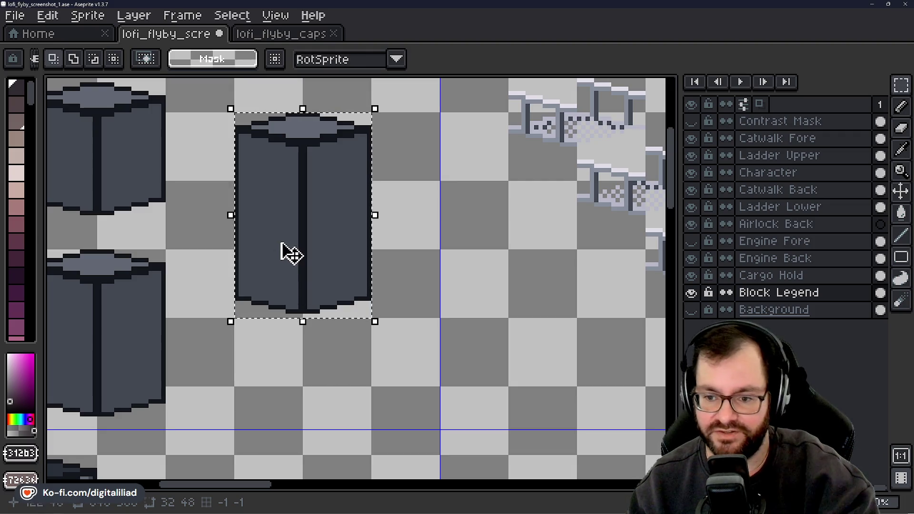
Place a copy of the tall 32×48 block on Engine Back right of the original, one pixel lower
{"action": "left_click", "coordinate": [295, 240]}
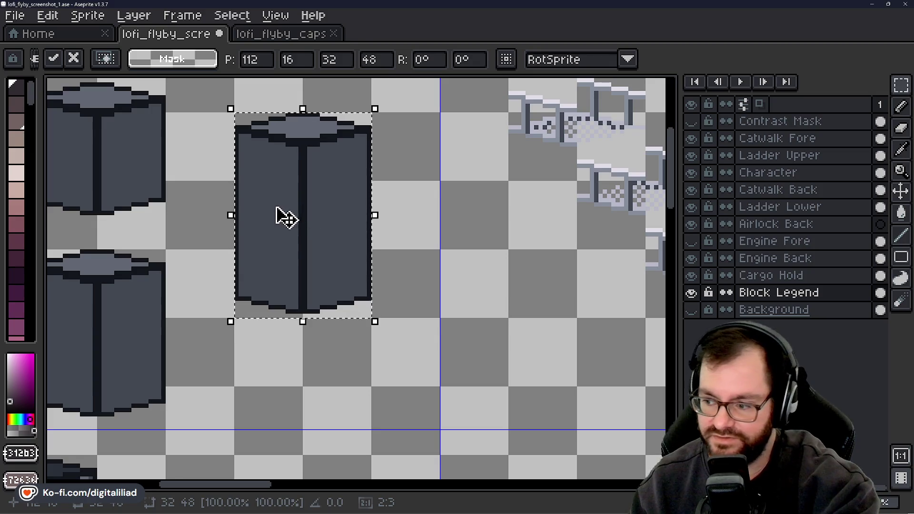
{"action": "scroll", "coordinate": [286, 218], "scroll_direction": "down", "scroll_amount": 4}
{"action": "scroll", "coordinate": [364, 201], "scroll_direction": "up", "scroll_amount": 3}
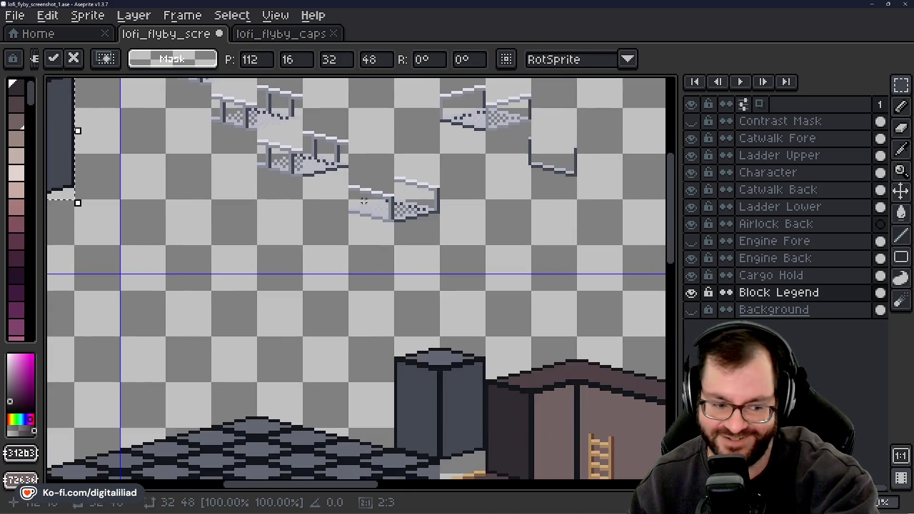
{"action": "scroll", "coordinate": [431, 224], "scroll_direction": "up", "scroll_amount": 1}
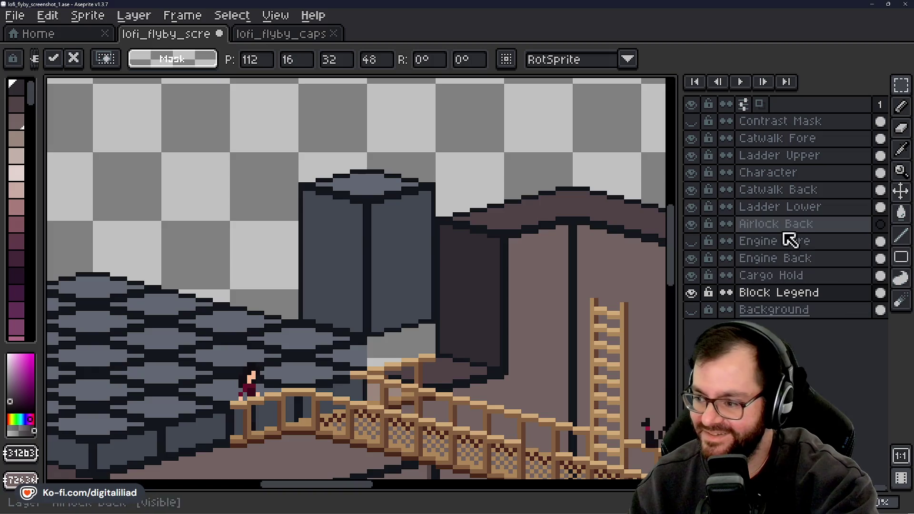
{"action": "left_click", "coordinate": [772, 258]}
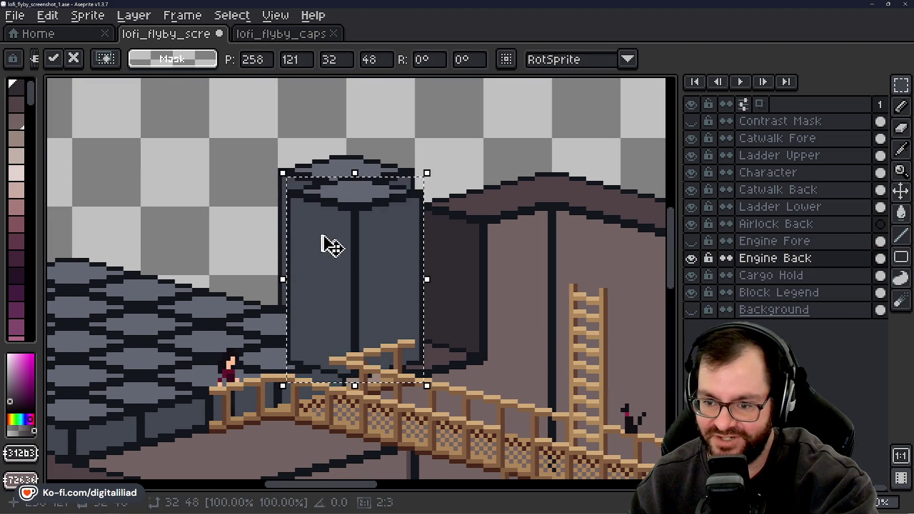
{"action": "mouse_move", "coordinate": [326, 245]}
{"action": "left_mouse_down"}
{"action": "mouse_move", "coordinate": [457, 254]}
{"action": "mouse_move", "coordinate": [423, 237]}
{"action": "mouse_move", "coordinate": [331, 220]}
{"action": "mouse_move", "coordinate": [420, 230]}
{"action": "mouse_move", "coordinate": [424, 241]}
{"action": "left_mouse_up"}
{"action": "key", "text": "Down"}
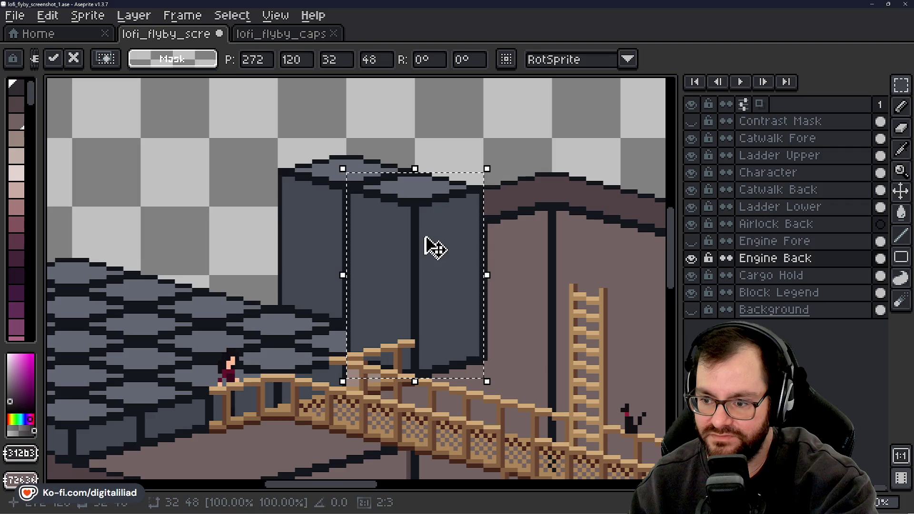
{"action": "key", "text": "Return"}
{"action": "scroll", "coordinate": [435, 242], "scroll_direction": "up", "scroll_amount": 2}
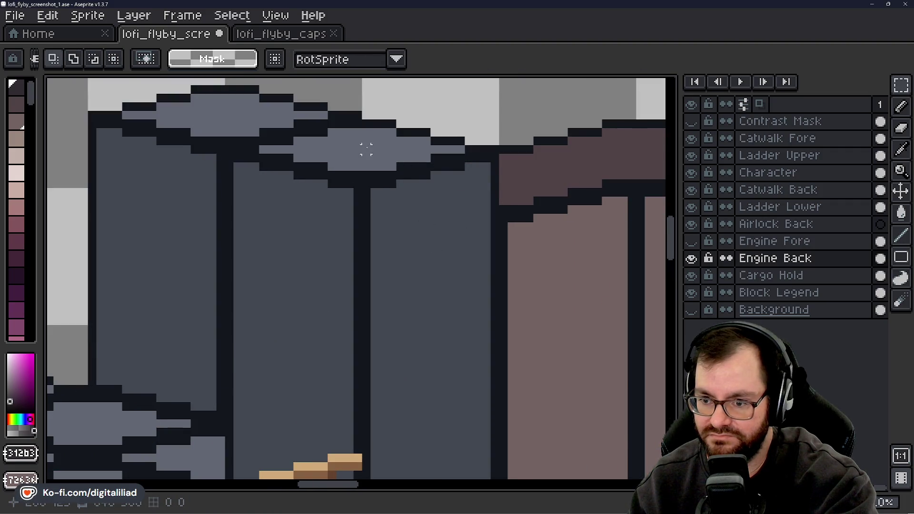
Delete the overlapping pixels at the new block's top-right corner on Engine Back
{"action": "scroll", "coordinate": [366, 149], "scroll_direction": "down", "scroll_amount": 1}
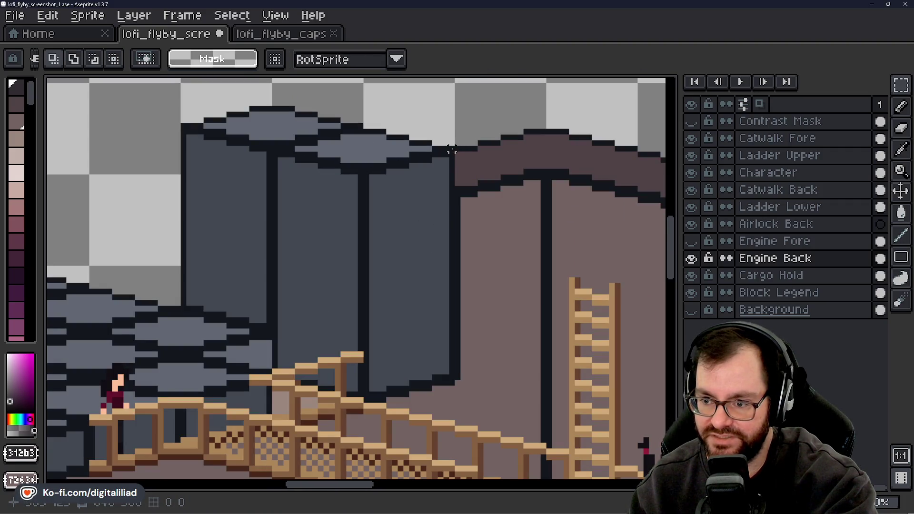
{"action": "left_click_drag", "start_coordinate": [451, 150], "coordinate": [366, 406]}
{"action": "key", "text": "Delete"}
{"action": "scroll", "coordinate": [366, 125], "scroll_direction": "up", "scroll_amount": 1}
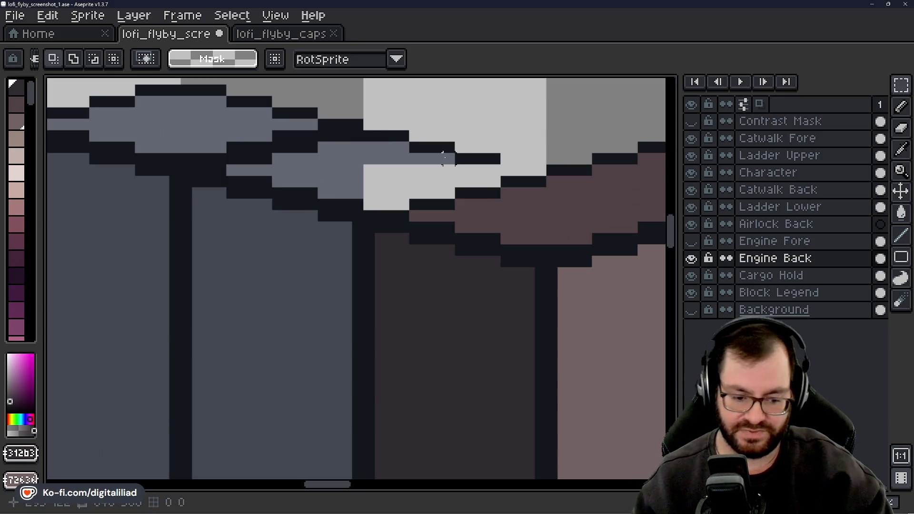
Extend the pillar cap with blue-grey pixels picked from the existing cap
{"action": "left_click", "coordinate": [903, 157]}
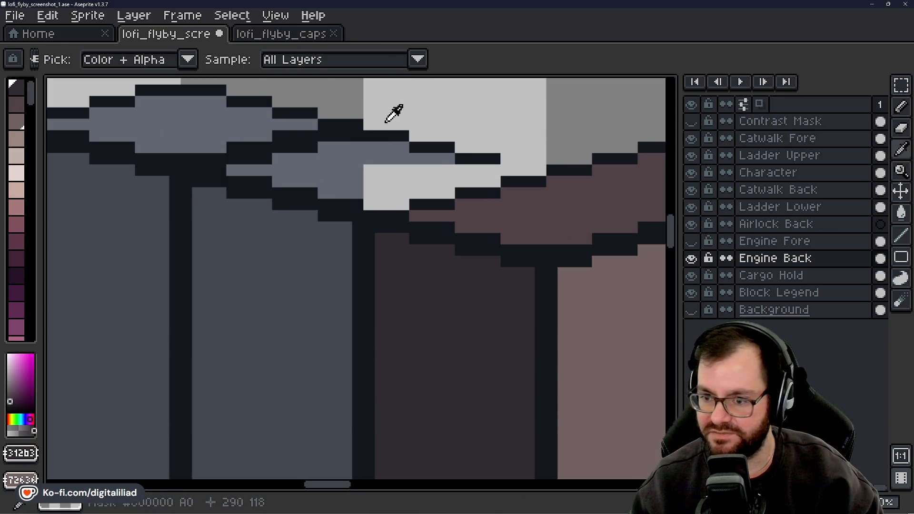
{"action": "left_click", "coordinate": [351, 152]}
{"action": "left_click", "coordinate": [900, 114]}
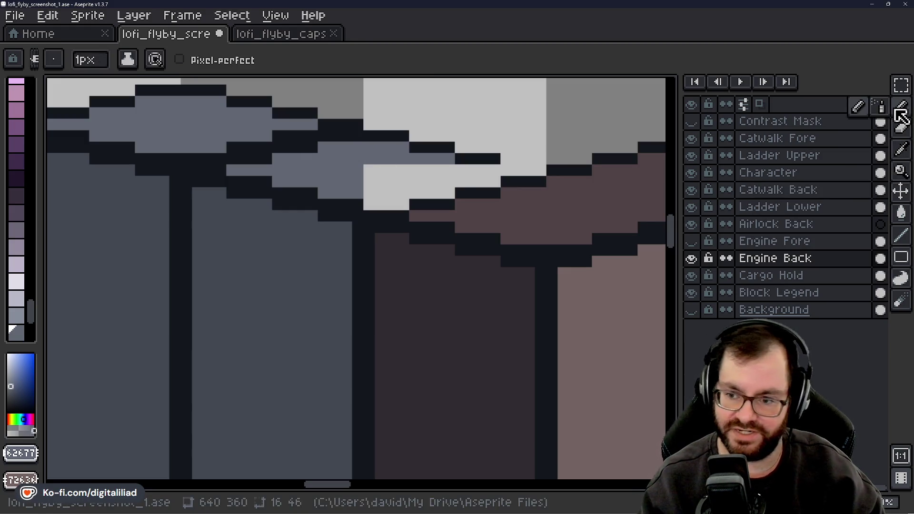
{"action": "left_click_drag", "start_coordinate": [369, 195], "coordinate": [380, 193]}
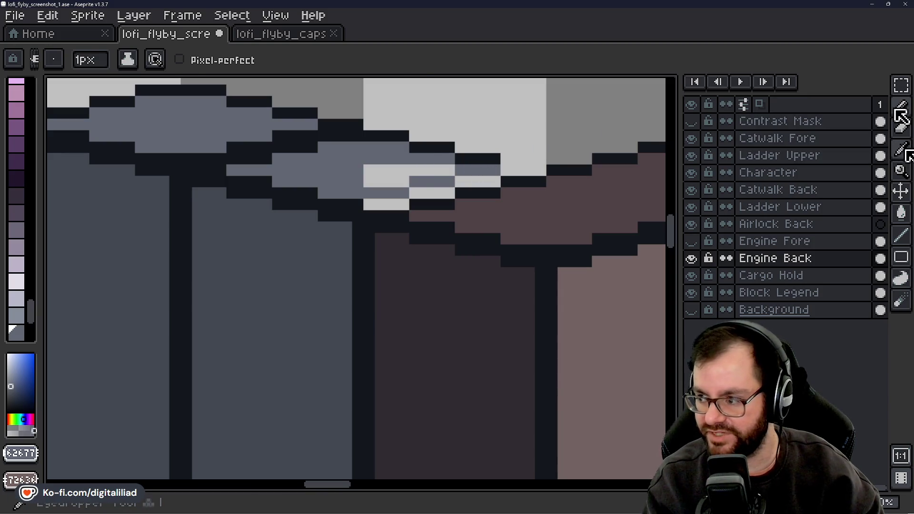
Redraw the dark outline along the cap edge and paint stray light pixels in matching grey
{"action": "left_click", "coordinate": [901, 149]}
{"action": "left_click", "coordinate": [480, 160]}
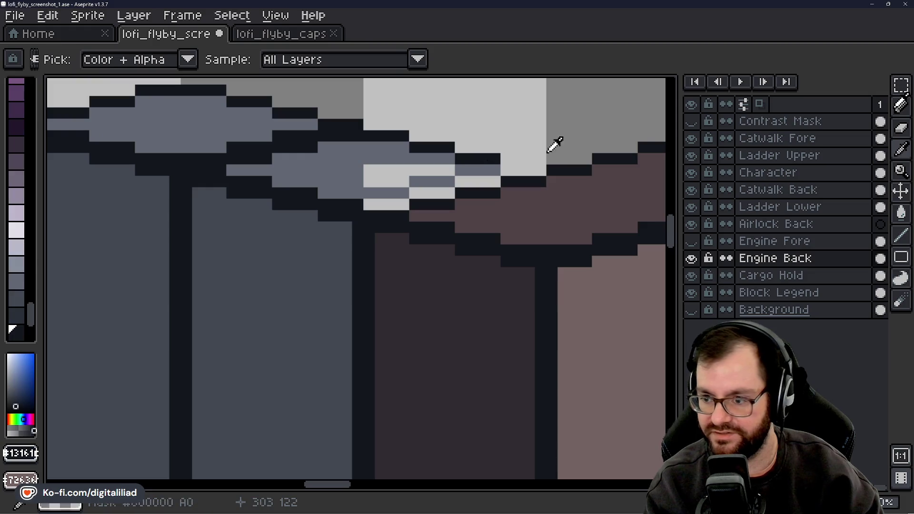
{"action": "left_click", "coordinate": [901, 106]}
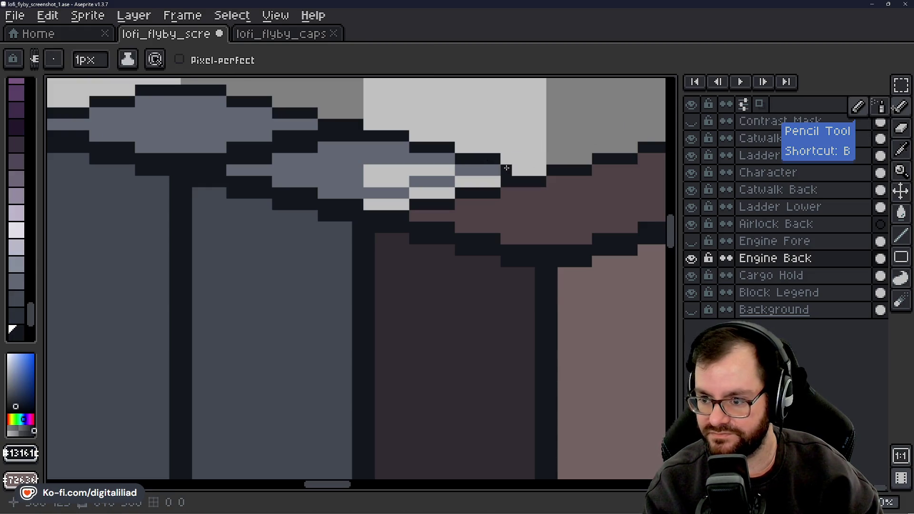
{"action": "left_click_drag", "start_coordinate": [506, 168], "coordinate": [530, 168]}
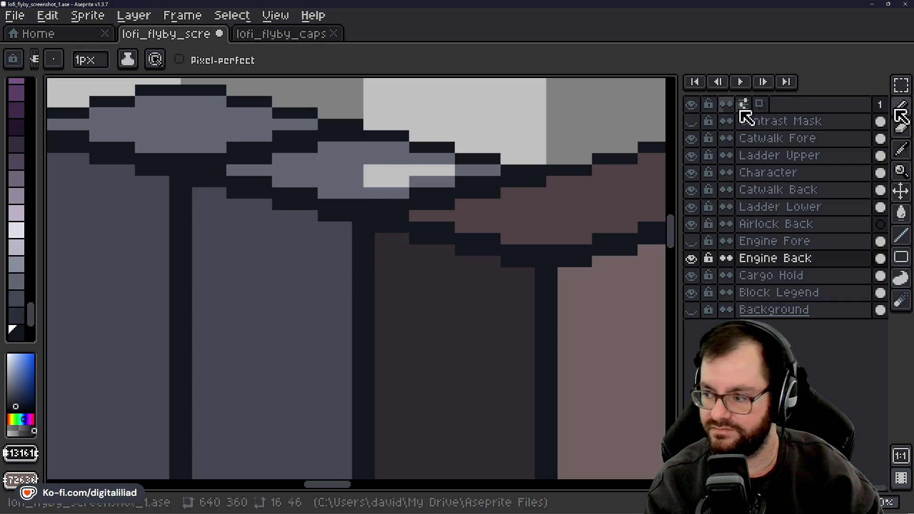
{"action": "left_click", "coordinate": [900, 149]}
{"action": "left_click", "coordinate": [381, 151]}
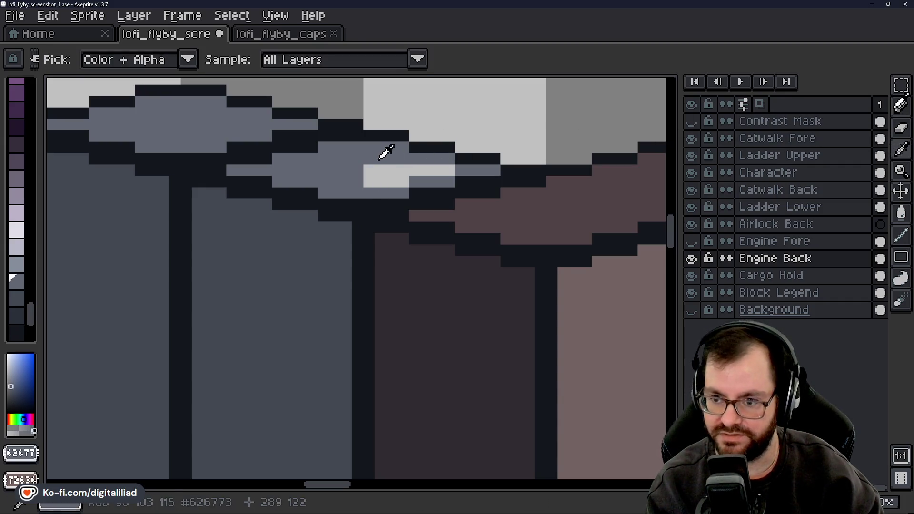
{"action": "left_click", "coordinate": [900, 106]}
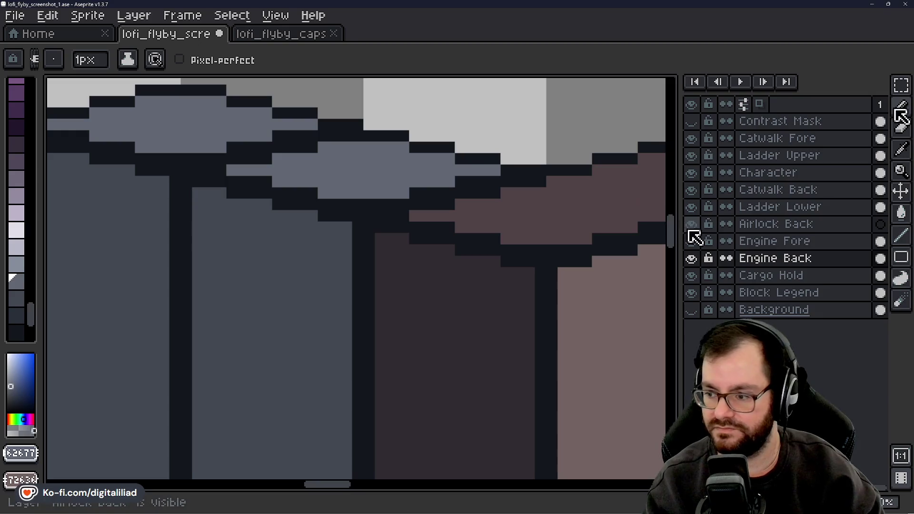
{"action": "mouse_move", "coordinate": [671, 234]}
{"action": "left_mouse_down"}
{"action": "mouse_move", "coordinate": [671, 221]}
{"action": "mouse_move", "coordinate": [673, 234]}
{"action": "left_mouse_up"}
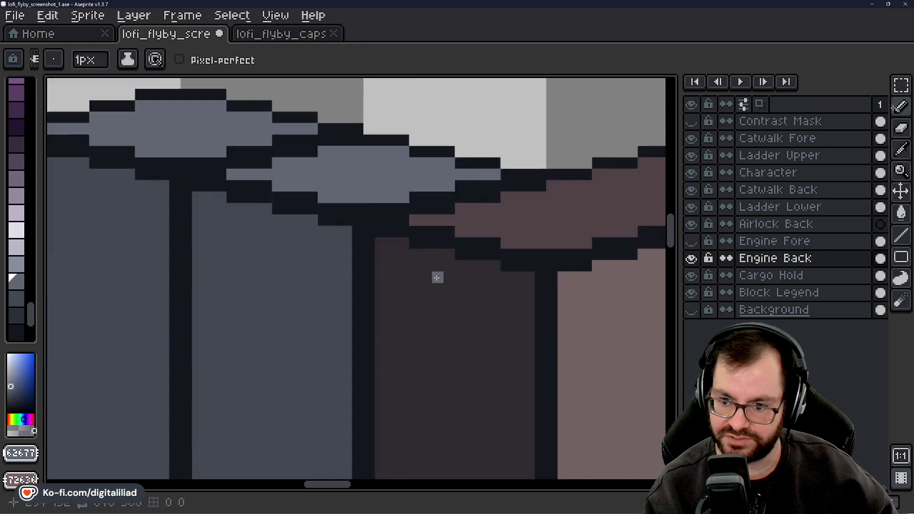
Duplicate the engine pillar toward the upper right, then undo the copy
{"action": "scroll", "coordinate": [437, 277], "scroll_direction": "down", "scroll_amount": 3}
{"action": "scroll", "coordinate": [436, 282], "scroll_direction": "down", "scroll_amount": 1}
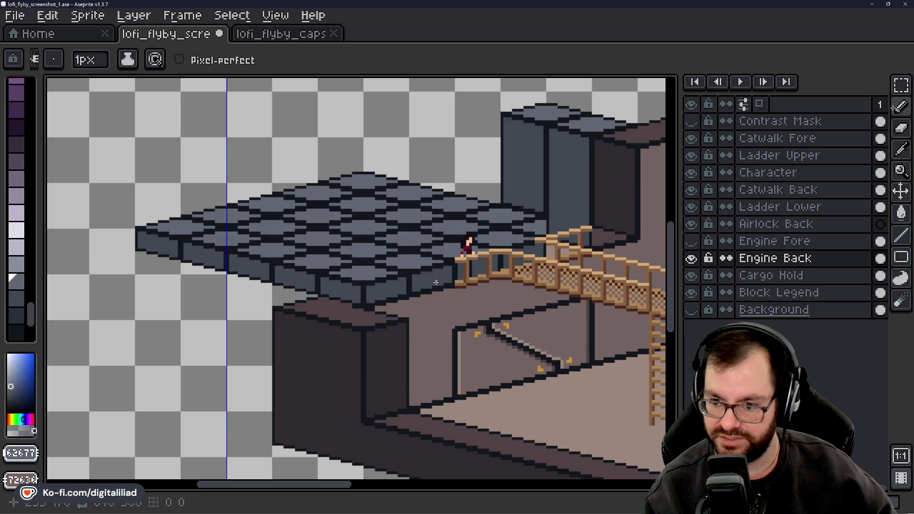
{"action": "left_click_drag", "start_coordinate": [320, 489], "coordinate": [376, 491]}
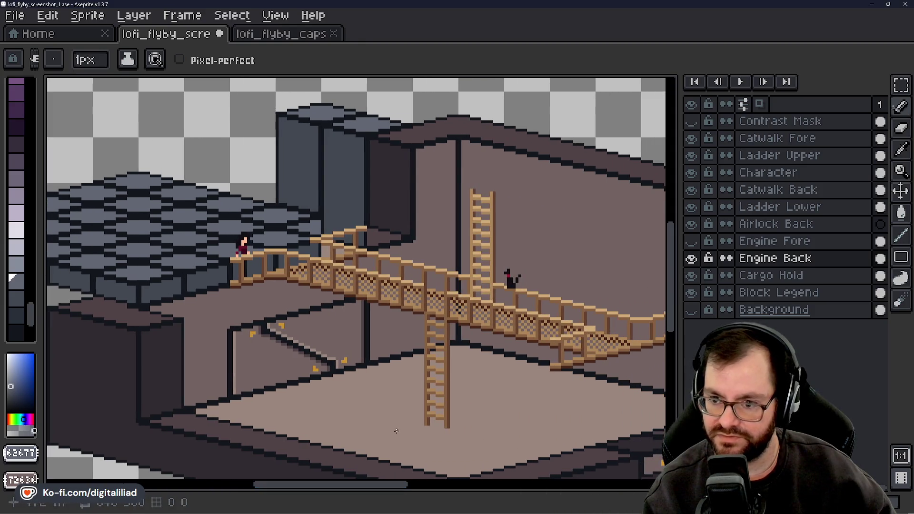
{"action": "left_click_drag", "start_coordinate": [672, 248], "coordinate": [671, 236]}
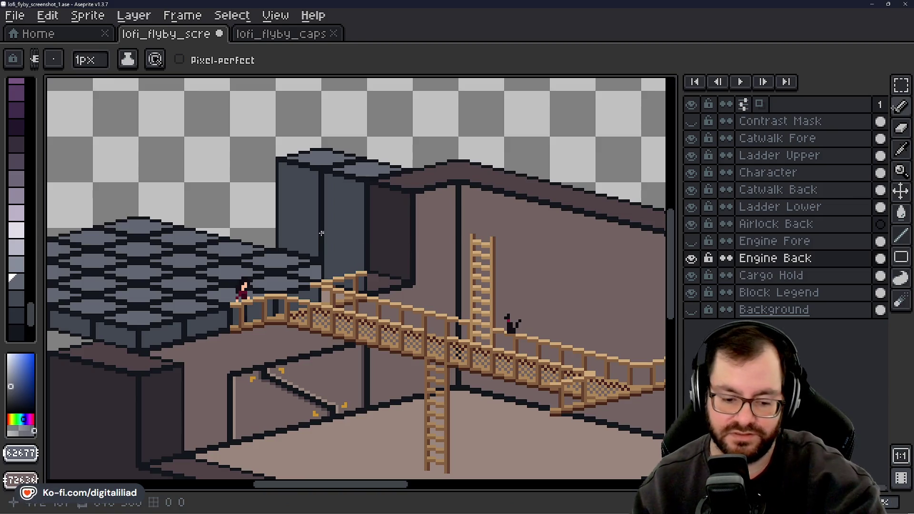
{"action": "scroll", "coordinate": [289, 210], "scroll_direction": "up", "scroll_amount": 1}
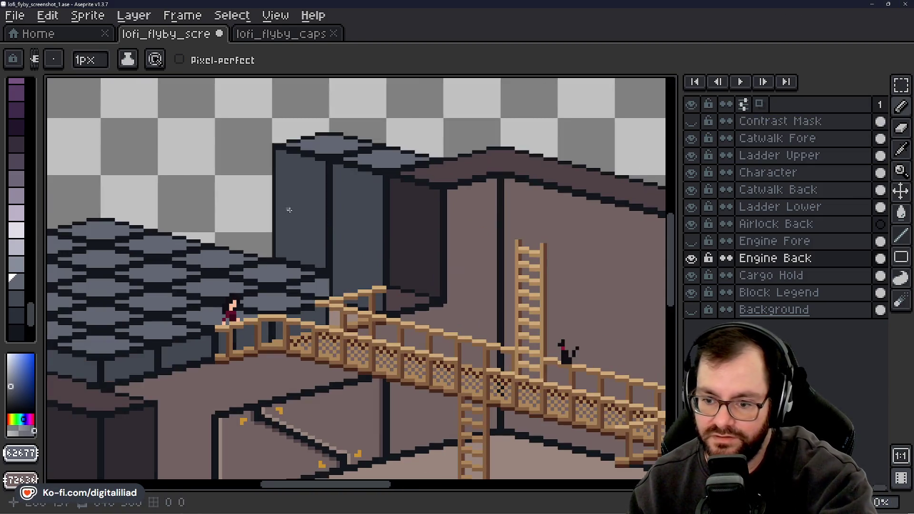
{"action": "scroll", "coordinate": [430, 267], "scroll_direction": "down", "scroll_amount": 1}
{"action": "scroll", "coordinate": [236, 275], "scroll_direction": "up", "scroll_amount": 1}
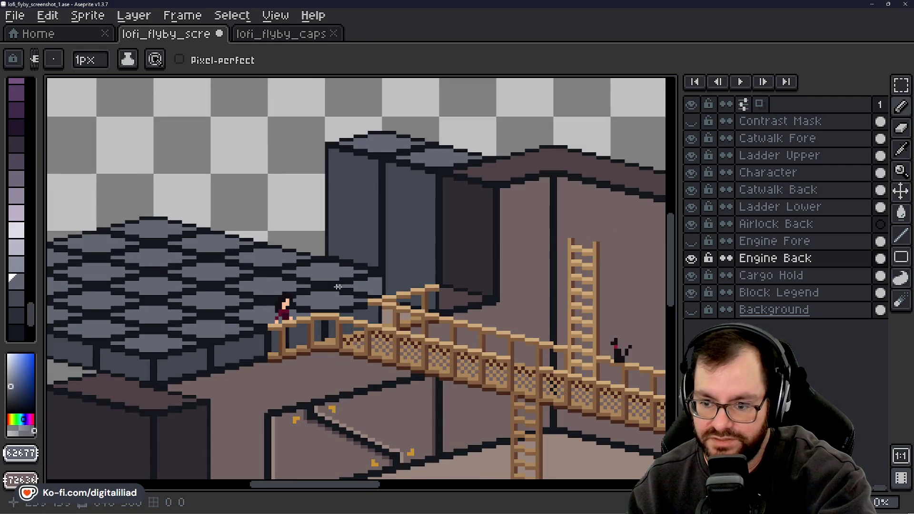
{"action": "mouse_move", "coordinate": [424, 271]}
{"action": "left_mouse_down"}
{"action": "mouse_move", "coordinate": [381, 263]}
{"action": "mouse_move", "coordinate": [454, 223]}
{"action": "mouse_move", "coordinate": [435, 255]}
{"action": "mouse_move", "coordinate": [406, 228]}
{"action": "mouse_move", "coordinate": [576, 119]}
{"action": "mouse_move", "coordinate": [572, 145]}
{"action": "mouse_move", "coordinate": [516, 237]}
{"action": "mouse_move", "coordinate": [526, 226]}
{"action": "mouse_move", "coordinate": [458, 234]}
{"action": "left_mouse_up"}
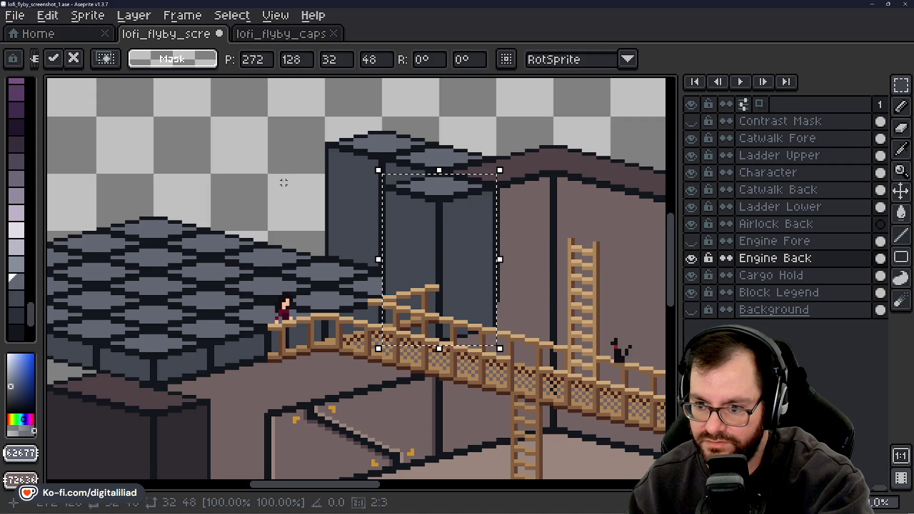
{"action": "key", "text": "ctrl+z"}
Marquee-select the small top-left legend cube, then pan back to the catwalk and upper floor
{"action": "scroll", "coordinate": [333, 253], "scroll_direction": "up", "scroll_amount": 5}
{"action": "scroll", "coordinate": [333, 253], "scroll_direction": "down", "scroll_amount": 6}
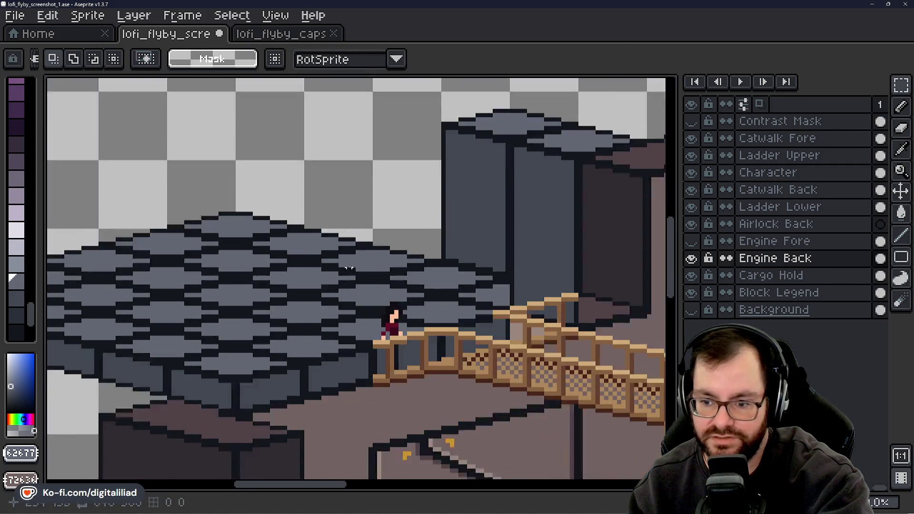
{"action": "left_click_drag", "start_coordinate": [333, 253], "coordinate": [636, 398]}
{"action": "left_click_drag", "start_coordinate": [398, 259], "coordinate": [406, 279]}
{"action": "scroll", "coordinate": [279, 171], "scroll_direction": "up", "scroll_amount": 2}
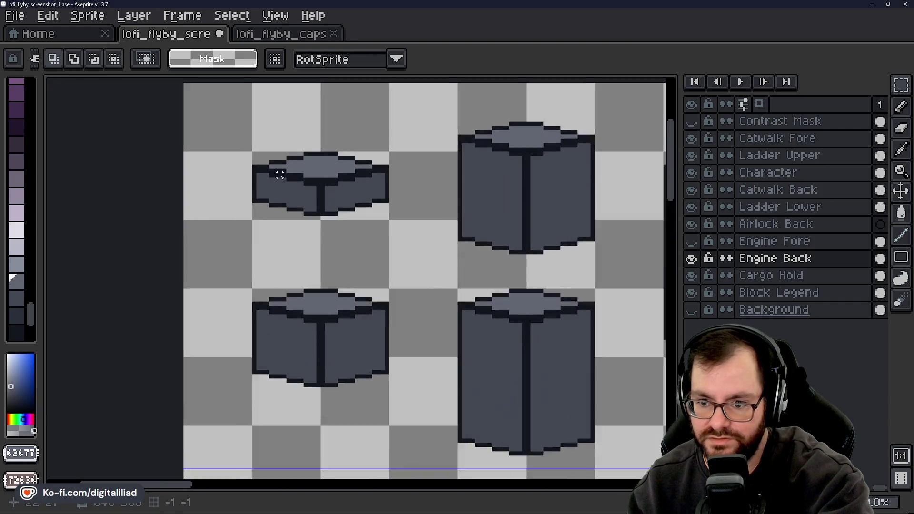
{"action": "scroll", "coordinate": [211, 123], "scroll_direction": "up", "scroll_amount": 1}
{"action": "left_click_drag", "start_coordinate": [243, 144], "coordinate": [425, 235]}
{"action": "scroll", "coordinate": [285, 233], "scroll_direction": "down", "scroll_amount": 4}
{"action": "scroll", "coordinate": [300, 227], "scroll_direction": "up", "scroll_amount": 3}
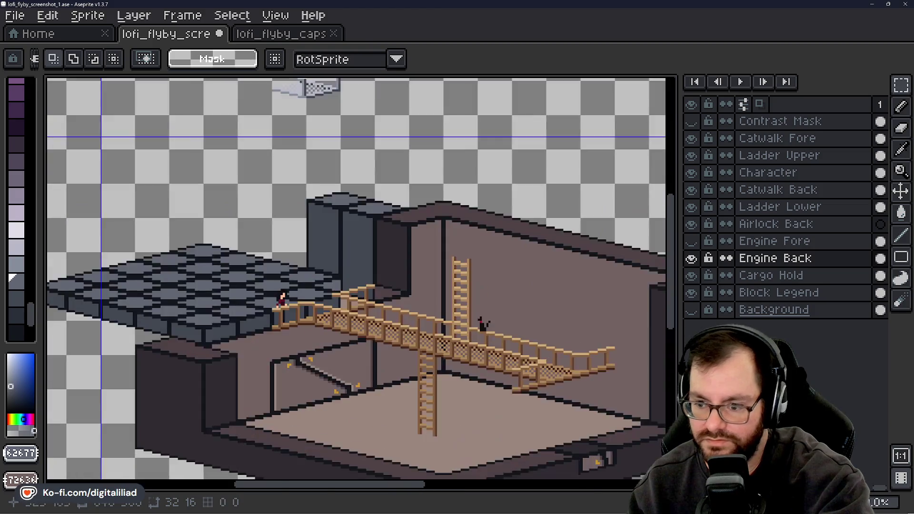
{"action": "mouse_move", "coordinate": [273, 242]}
{"action": "left_mouse_down"}
{"action": "mouse_move", "coordinate": [376, 279]}
{"action": "mouse_move", "coordinate": [412, 245]}
{"action": "left_mouse_up"}
{"action": "scroll", "coordinate": [372, 273], "scroll_direction": "up", "scroll_amount": 1}
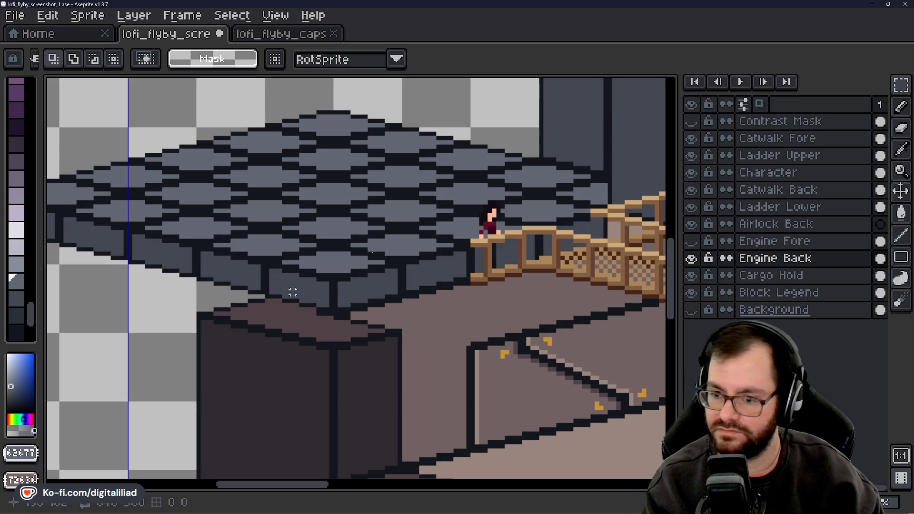
Paint brown over the dark edge beneath the floor with the Pencil
{"action": "key", "text": "b"}
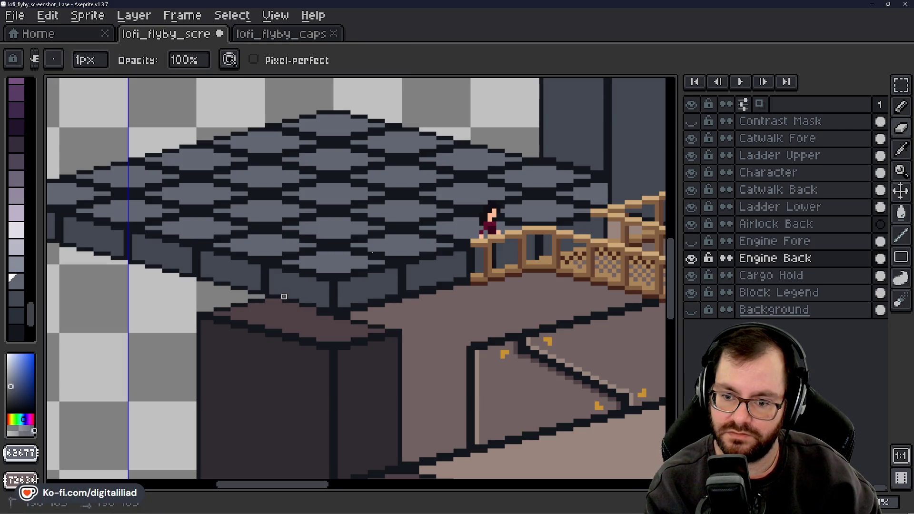
{"action": "key", "text": "m"}
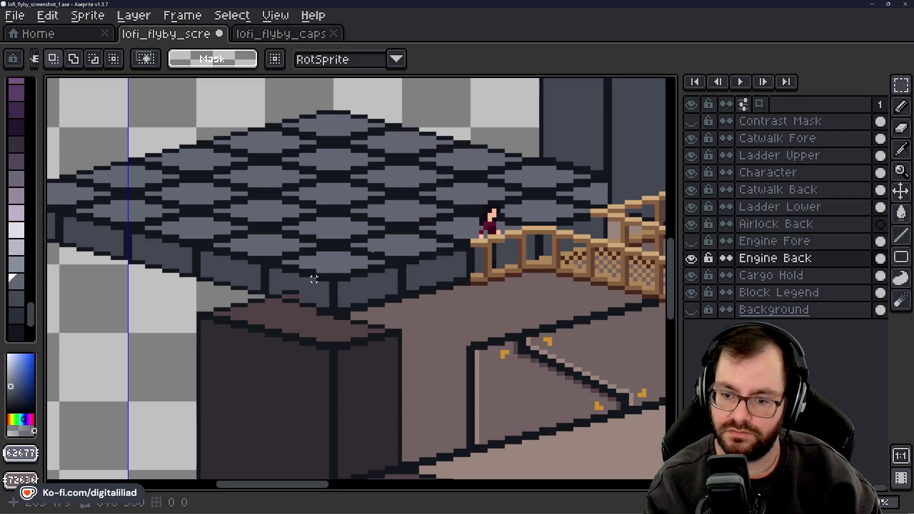
{"action": "key", "text": "b"}
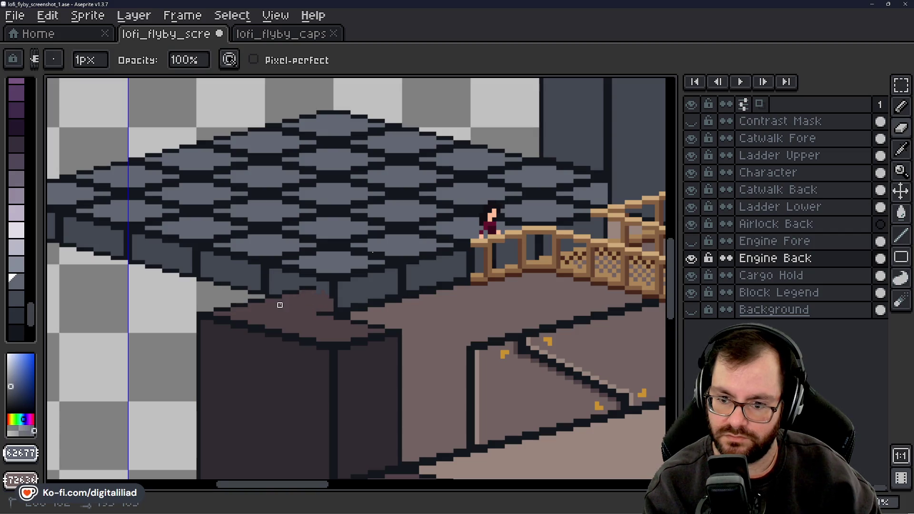
{"action": "key", "text": "m"}
{"action": "key", "text": "b"}
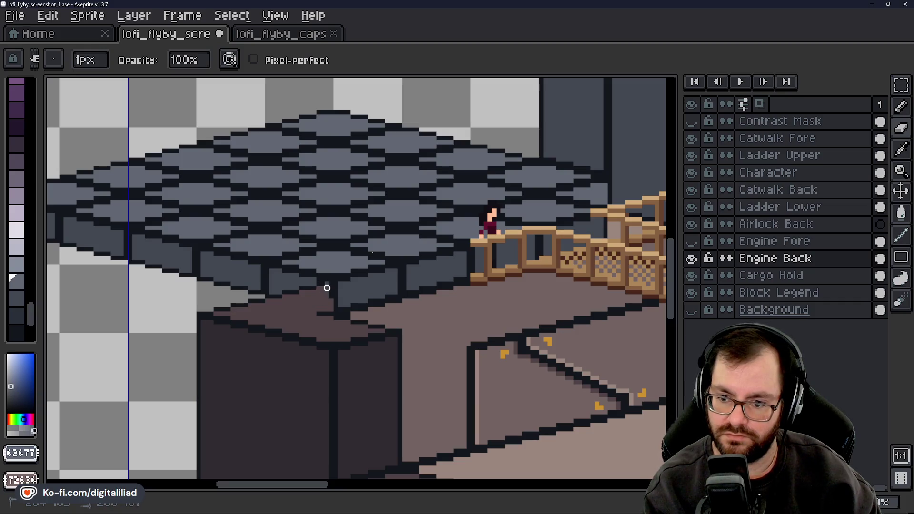
{"action": "left_click_drag", "start_coordinate": [331, 285], "coordinate": [340, 301]}
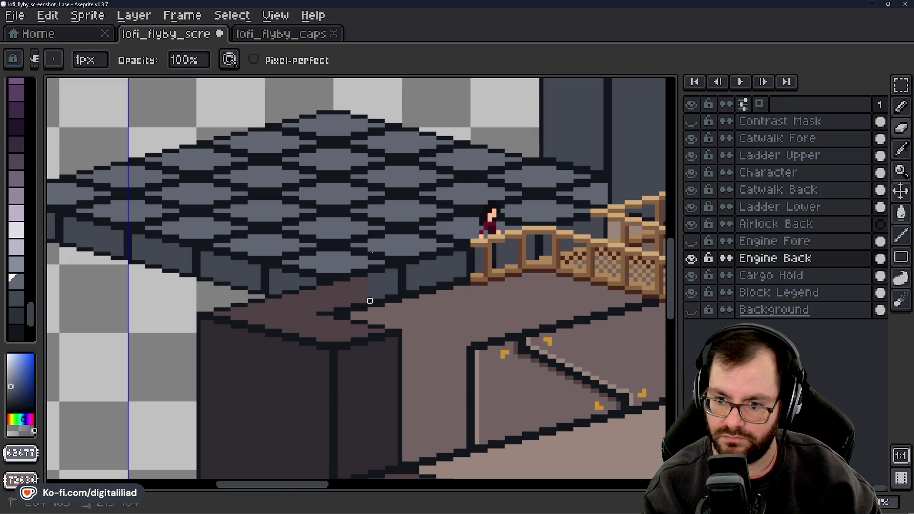
Hide the Engine Back layer and zoom out to view the whole room
{"action": "key", "text": "m"}
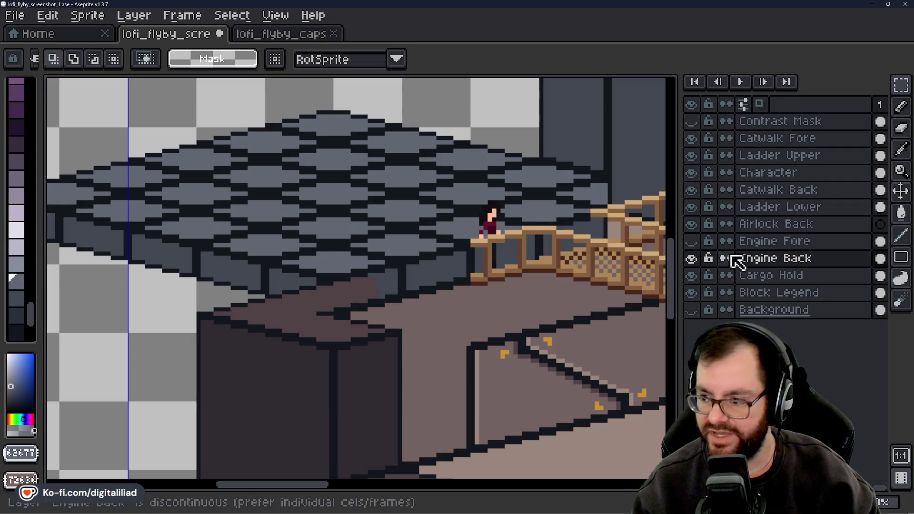
{"action": "left_click", "coordinate": [691, 258]}
{"action": "scroll", "coordinate": [364, 243], "scroll_direction": "down", "scroll_amount": 4}
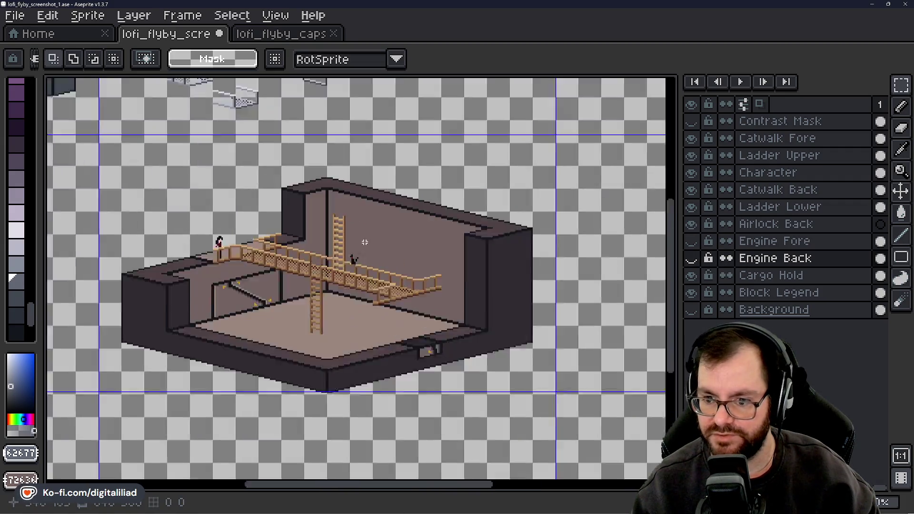
Pan across the cargo hold, then minimize Aseprite to show the isometric bridge-room reference image
{"action": "scroll", "coordinate": [364, 243], "scroll_direction": "up", "scroll_amount": 2}
{"action": "left_click", "coordinate": [691, 258]}
{"action": "left_click_drag", "start_coordinate": [292, 235], "coordinate": [379, 233]}
{"action": "scroll", "coordinate": [361, 243], "scroll_direction": "up", "scroll_amount": 1}
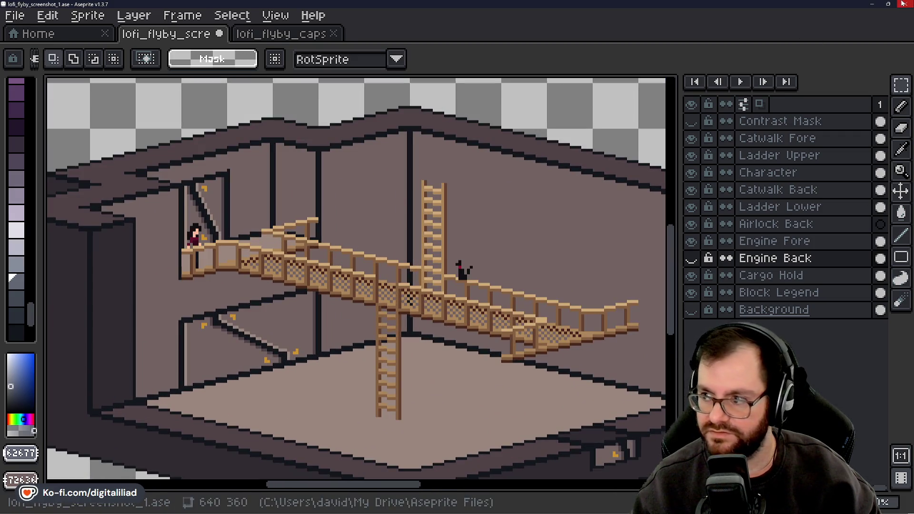
{"action": "left_click", "coordinate": [872, 4]}
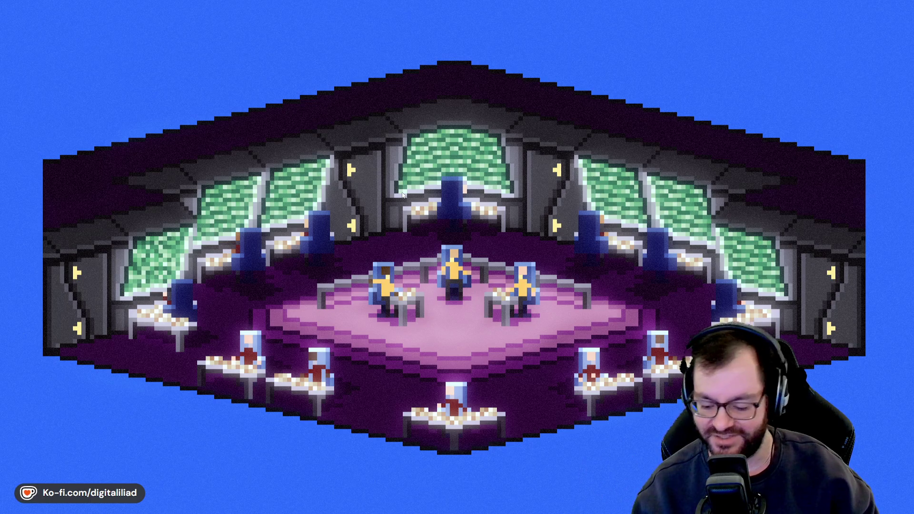
Restore the Aseprite window from the taskbar, bringing back lofi_flyby_capsule_art.ase
{"action": "mouse_move", "coordinate": [468, 505]}
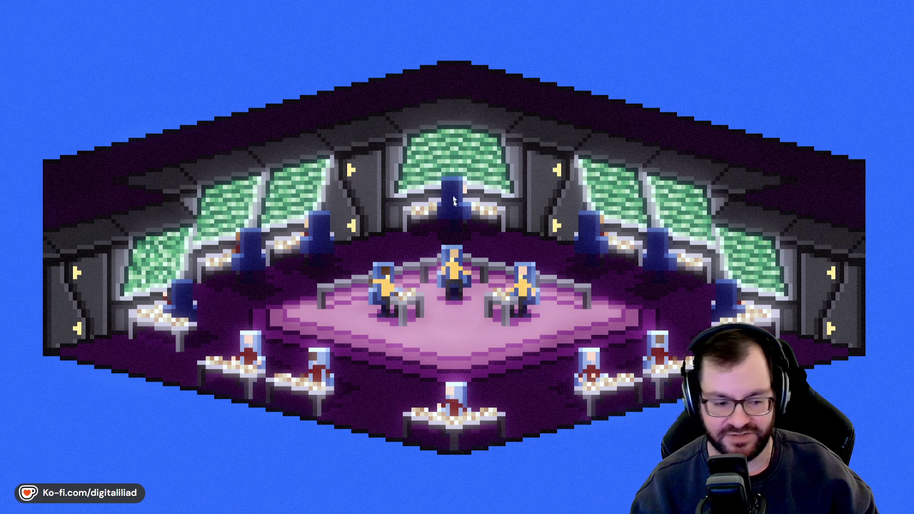
{"action": "mouse_move", "coordinate": [496, 511]}
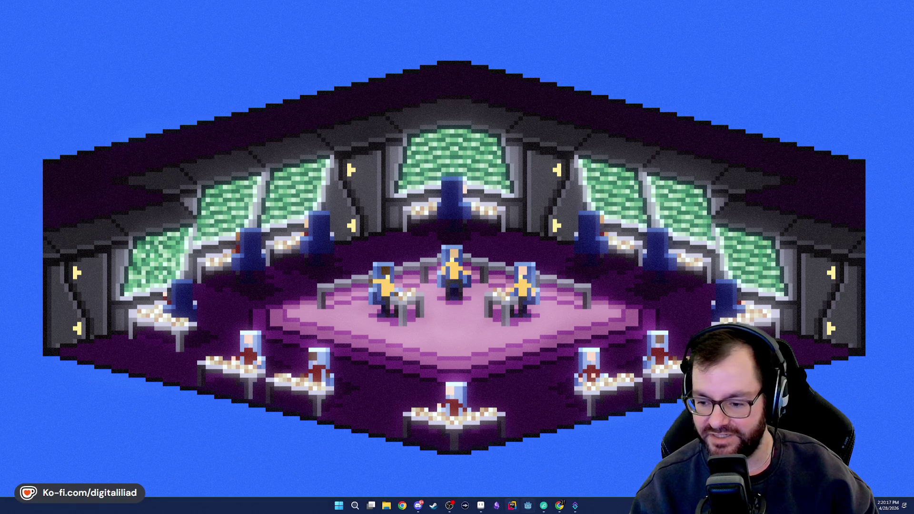
{"action": "left_click", "coordinate": [481, 504]}
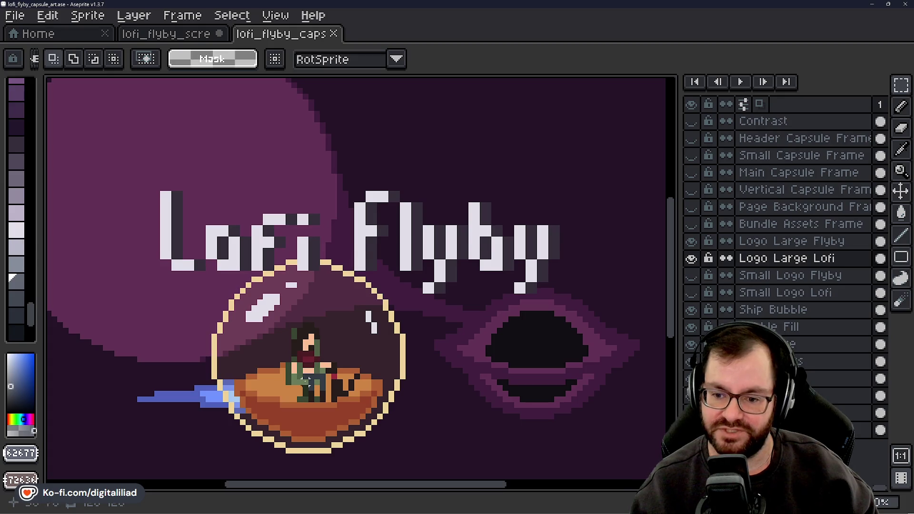
Switch to lofi_flyby_screenshot_1 and pan the view onto the cargo hold's catwalks and ladders
{"action": "left_click_drag", "start_coordinate": [307, 380], "coordinate": [320, 352]}
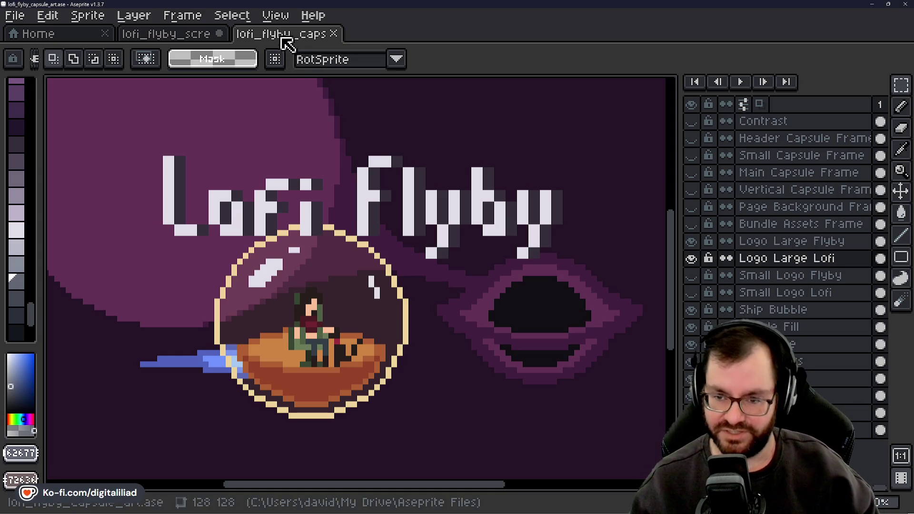
{"action": "left_click", "coordinate": [168, 38]}
{"action": "mouse_move", "coordinate": [402, 350]}
{"action": "left_mouse_down"}
{"action": "mouse_move", "coordinate": [369, 310]}
{"action": "mouse_move", "coordinate": [349, 325]}
{"action": "mouse_move", "coordinate": [391, 327]}
{"action": "mouse_move", "coordinate": [566, 394]}
{"action": "left_mouse_up"}
{"action": "left_click", "coordinate": [687, 258]}
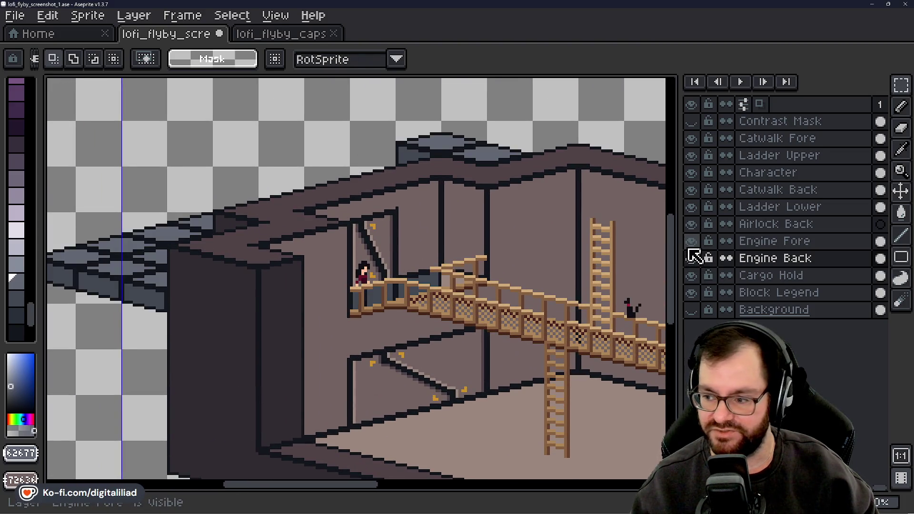
{"action": "left_click", "coordinate": [688, 247]}
{"action": "left_click", "coordinate": [688, 248]}
{"action": "left_click", "coordinate": [688, 248]}
{"action": "left_click", "coordinate": [688, 248]}
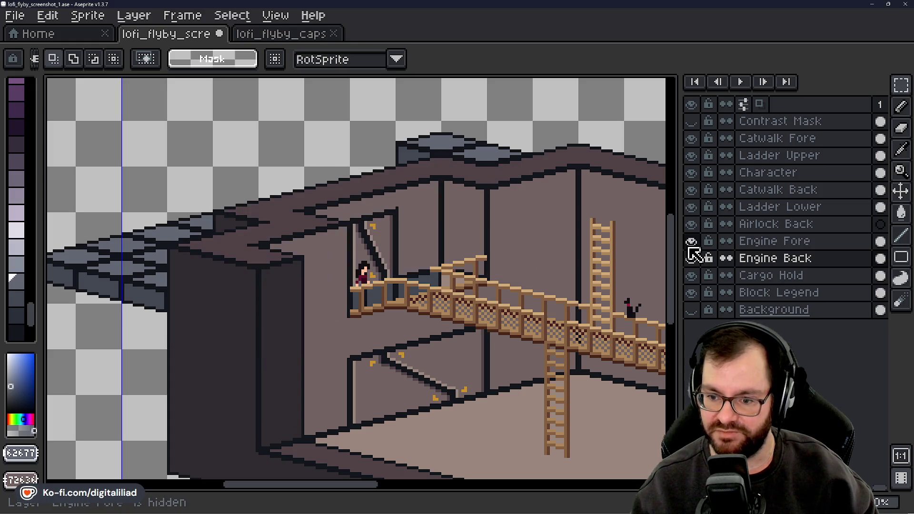
{"action": "left_click", "coordinate": [691, 276]}
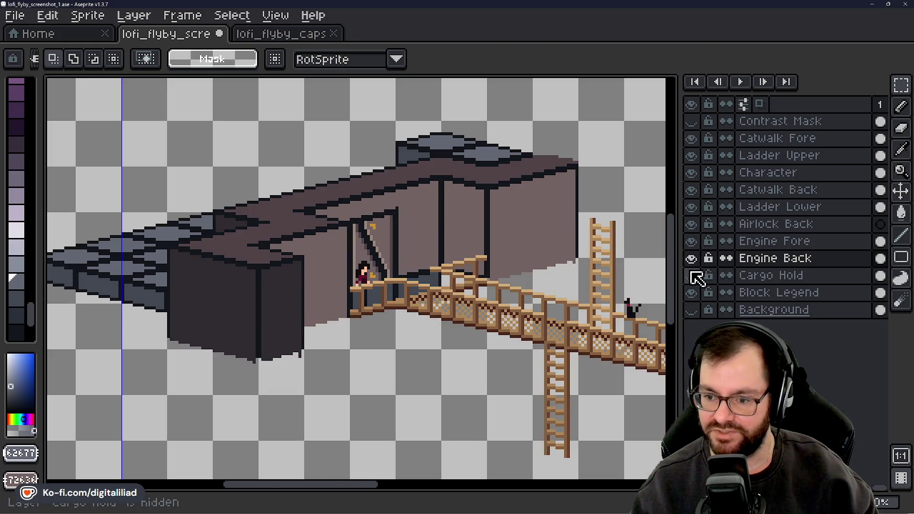
{"action": "left_click", "coordinate": [691, 276]}
{"action": "left_click", "coordinate": [690, 243]}
{"action": "left_click", "coordinate": [690, 242]}
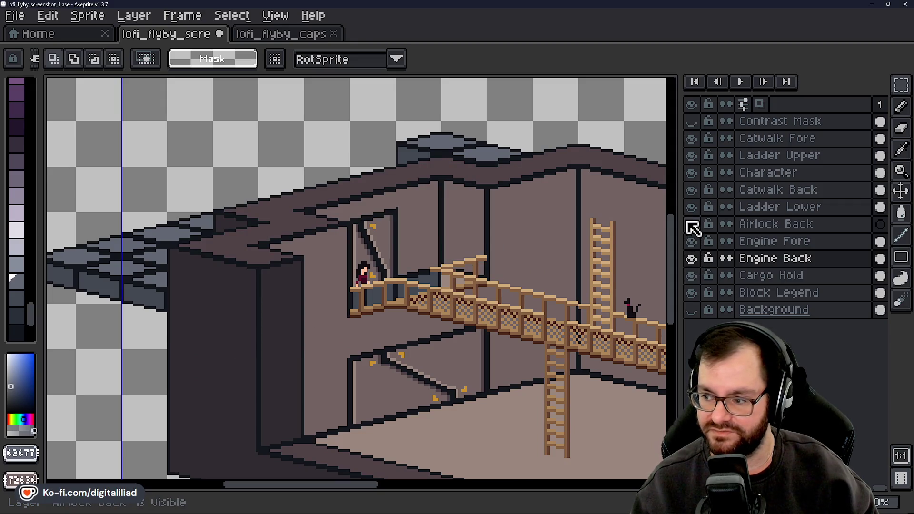
{"action": "left_click", "coordinate": [691, 257]}
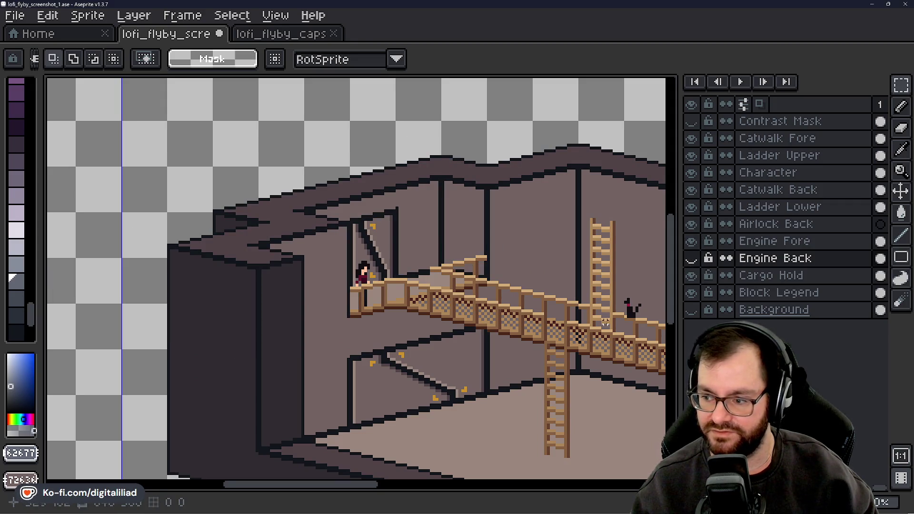
{"action": "mouse_move", "coordinate": [577, 298]}
{"action": "left_mouse_down"}
{"action": "mouse_move", "coordinate": [494, 271]}
{"action": "mouse_move", "coordinate": [321, 247]}
{"action": "mouse_move", "coordinate": [353, 264]}
{"action": "left_mouse_up"}
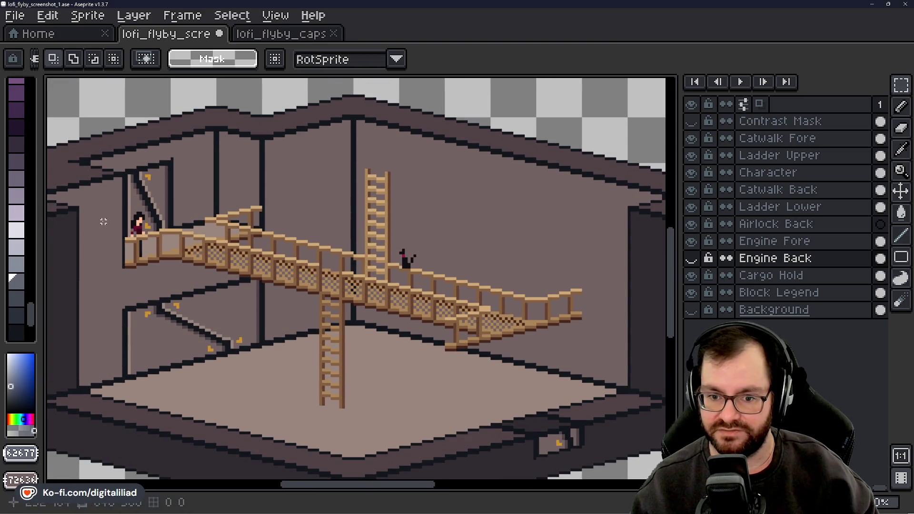
{"action": "scroll", "coordinate": [110, 224], "scroll_direction": "up", "scroll_amount": 4}
{"action": "scroll", "coordinate": [272, 249], "scroll_direction": "down", "scroll_amount": 1}
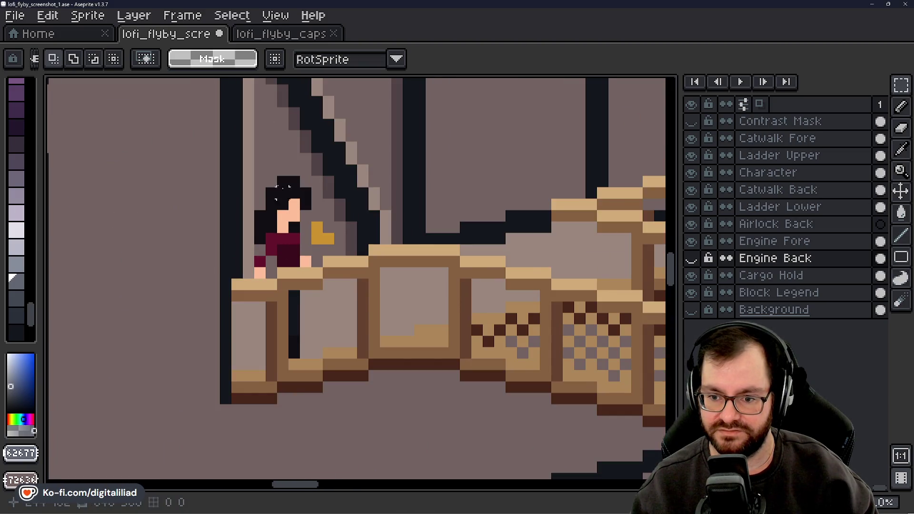
{"action": "scroll", "coordinate": [279, 198], "scroll_direction": "down", "scroll_amount": 3}
{"action": "left_click_drag", "start_coordinate": [410, 355], "coordinate": [277, 303]}
{"action": "scroll", "coordinate": [276, 304], "scroll_direction": "down", "scroll_amount": 1}
{"action": "scroll", "coordinate": [356, 282], "scroll_direction": "down", "scroll_amount": 1}
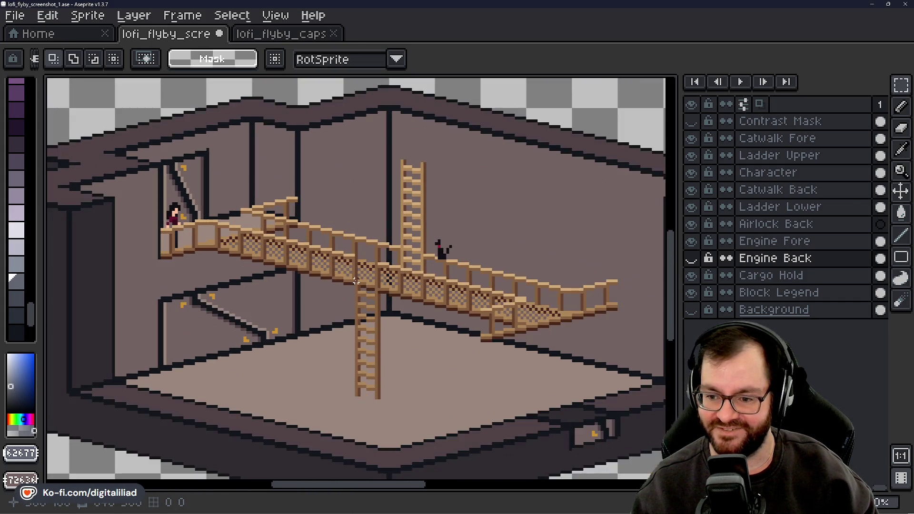
{"action": "left_click_drag", "start_coordinate": [408, 297], "coordinate": [408, 289]}
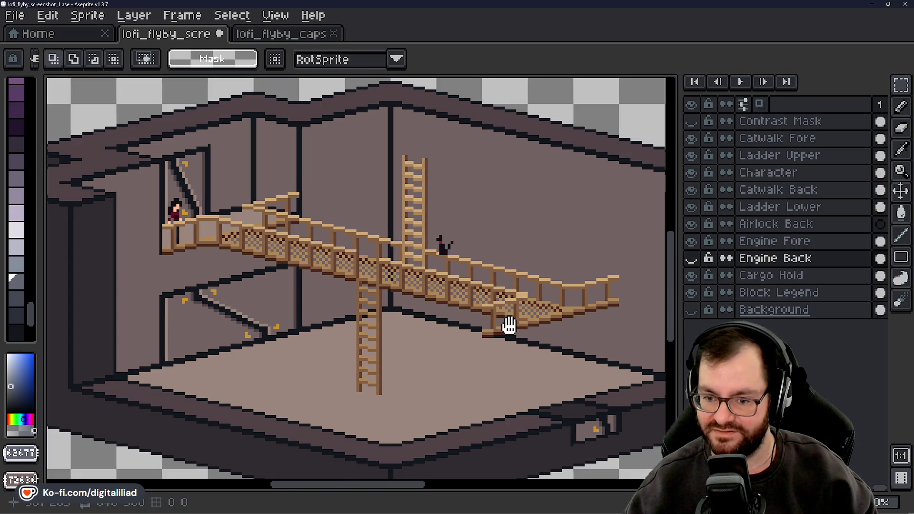
Reframe the view on the catwalk and the two ladders crossing it
{"action": "left_click_drag", "start_coordinate": [506, 323], "coordinate": [534, 355]}
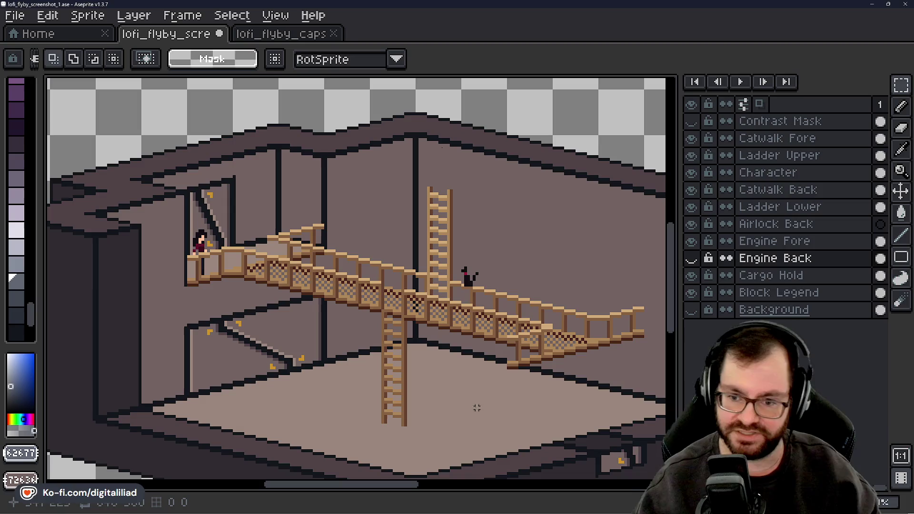
{"action": "scroll", "coordinate": [679, 299], "scroll_direction": "down", "scroll_amount": 2}
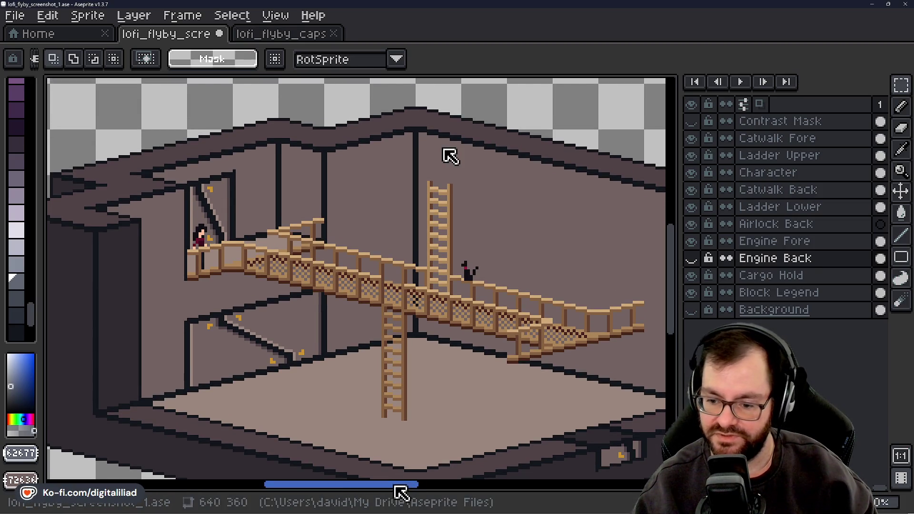
{"action": "scroll", "coordinate": [405, 485], "scroll_direction": "right", "scroll_amount": 2}
{"action": "scroll", "coordinate": [398, 482], "scroll_direction": "right", "scroll_amount": 3}
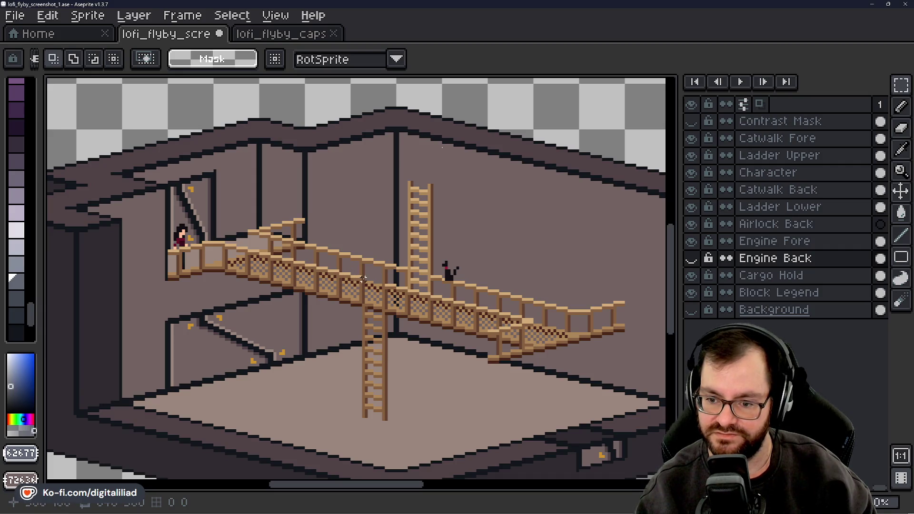
Zoom in on the junction, sample the catwalk's dark brown, and select the Ladder Lower layer
{"action": "key", "text": "z"}
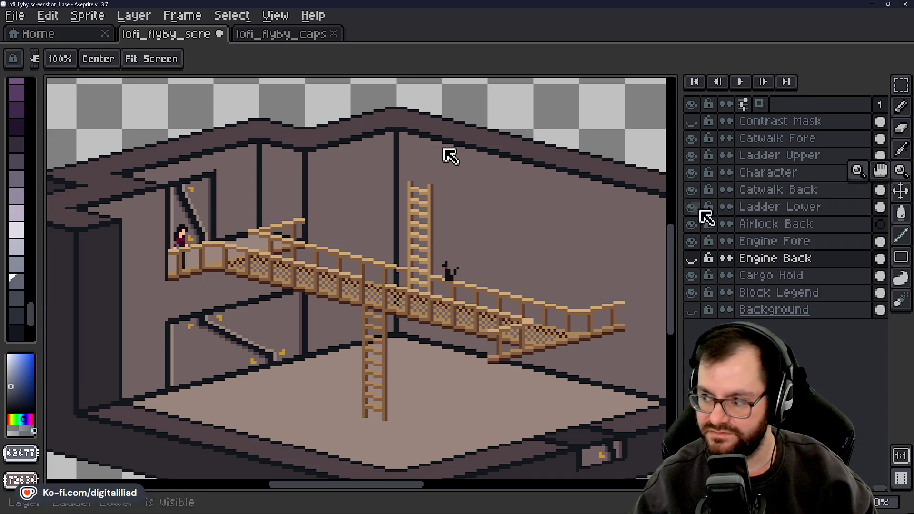
{"action": "scroll", "coordinate": [376, 305], "scroll_direction": "up", "scroll_amount": 8}
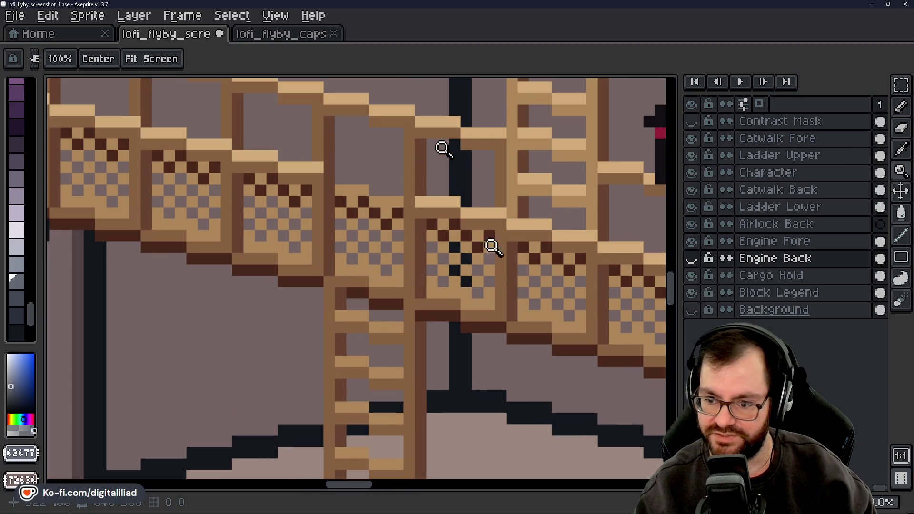
{"action": "left_click", "coordinate": [900, 106]}
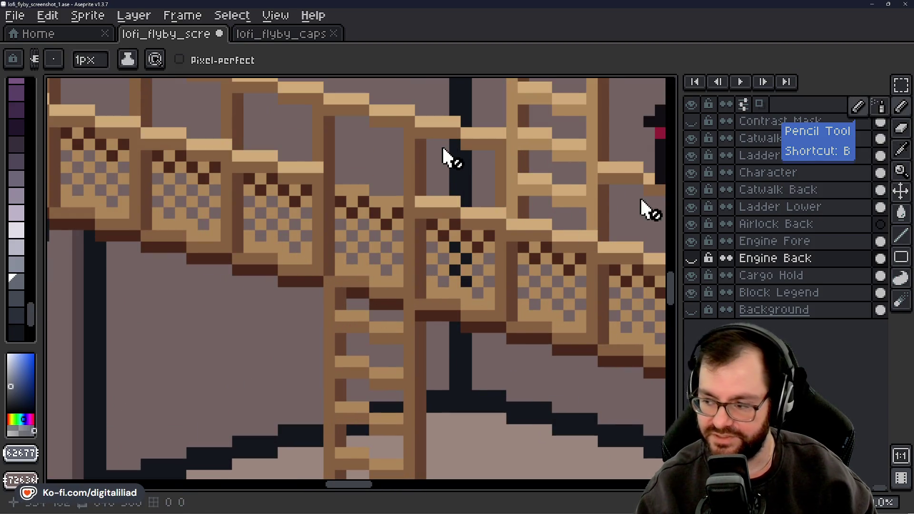
{"action": "left_click", "coordinate": [905, 165]}
{"action": "left_click", "coordinate": [401, 300]}
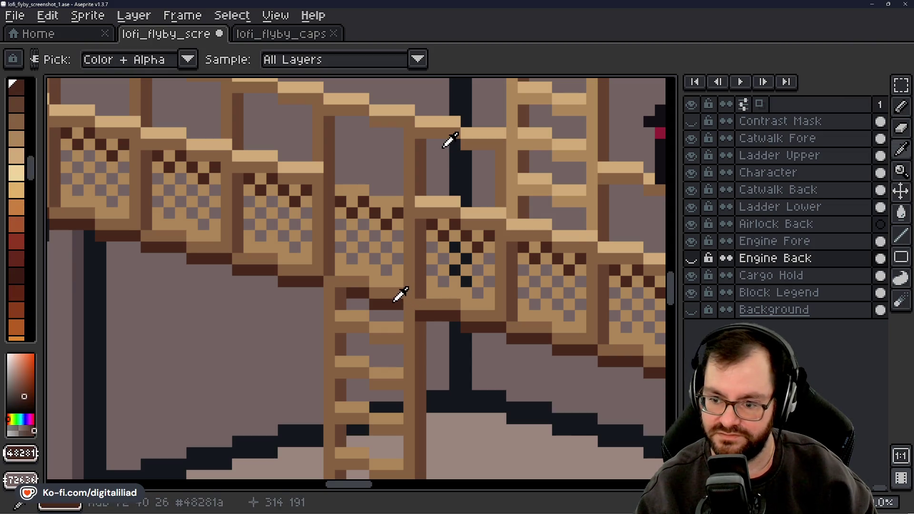
{"action": "key", "text": "b"}
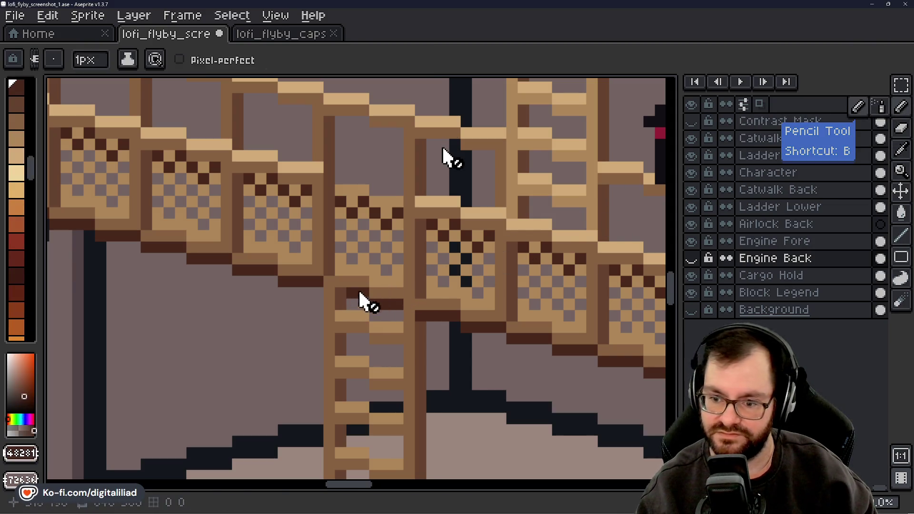
{"action": "left_click", "coordinate": [757, 276]}
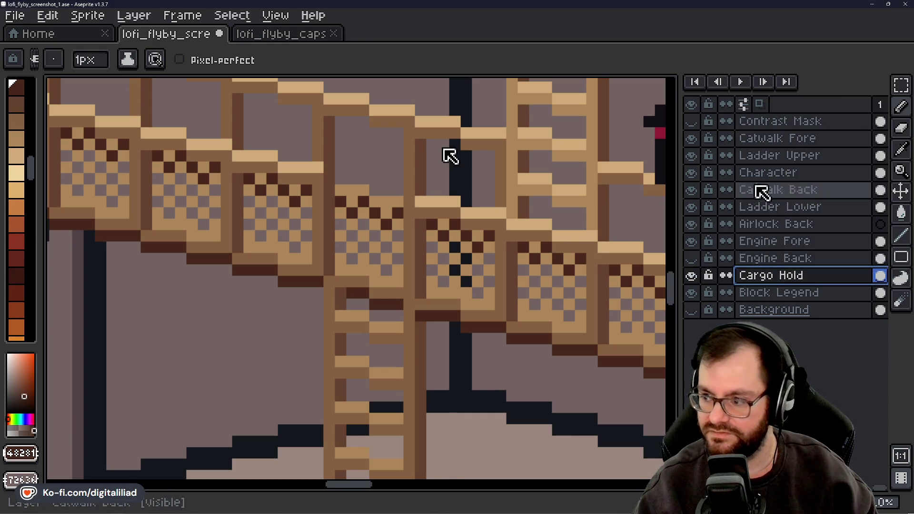
{"action": "left_click", "coordinate": [778, 207]}
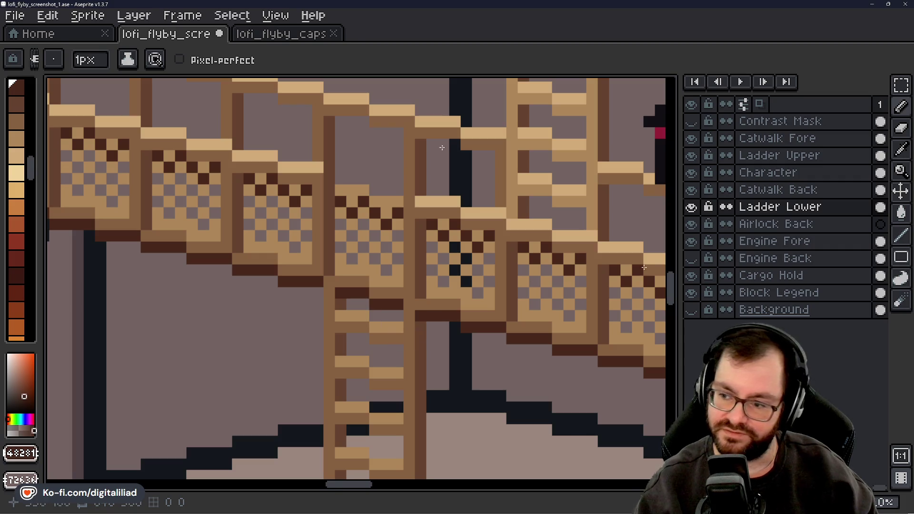
{"action": "scroll", "coordinate": [447, 152], "scroll_direction": "down", "scroll_amount": 5}
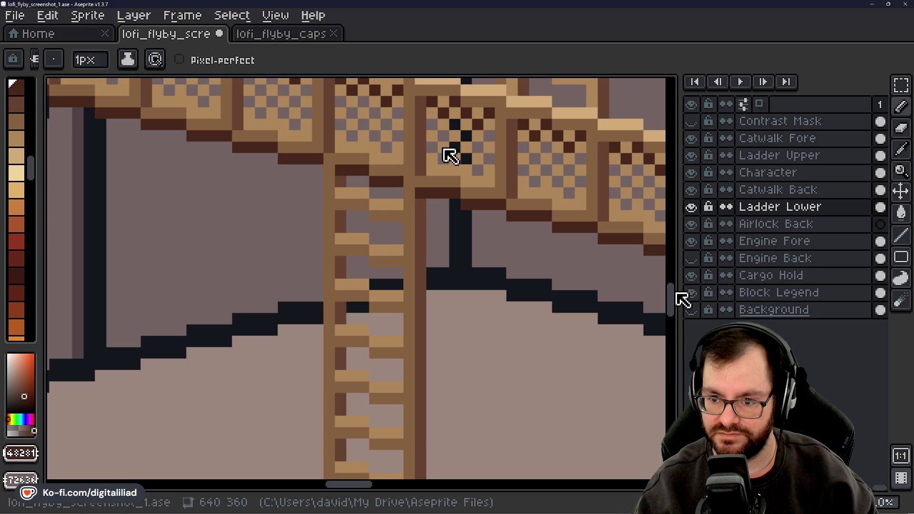
{"action": "scroll", "coordinate": [448, 152], "scroll_direction": "up", "scroll_amount": 8}
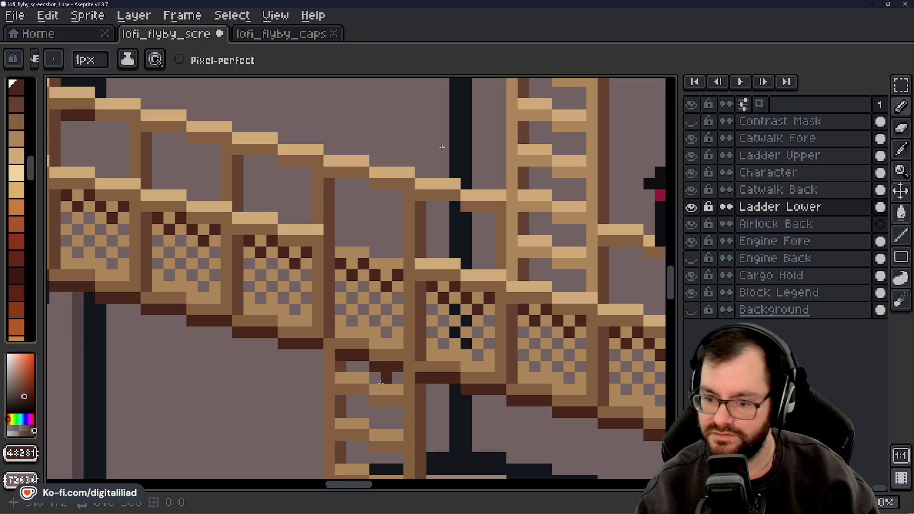
Erase the stray pixel at the lower ladder's top and pick the ladder's darker brown
{"action": "key", "text": "e"}
{"action": "left_click", "coordinate": [341, 355]}
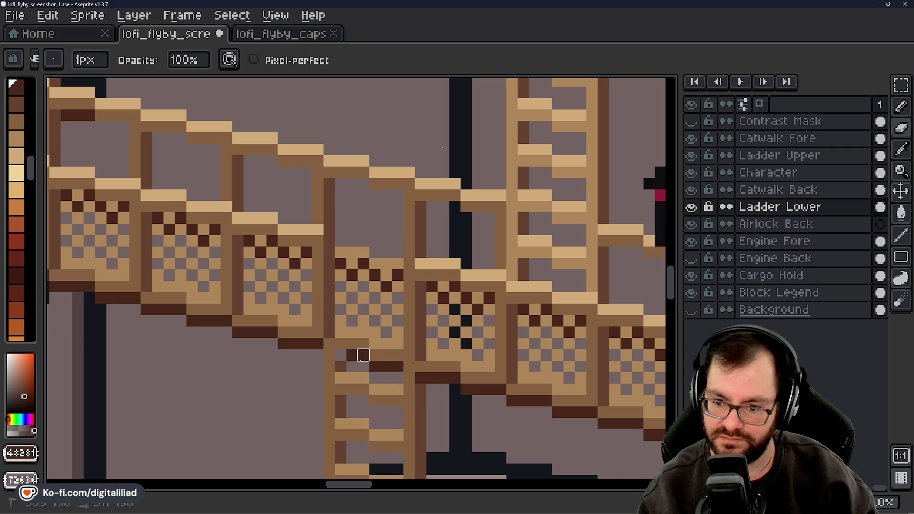
{"action": "key", "text": "b"}
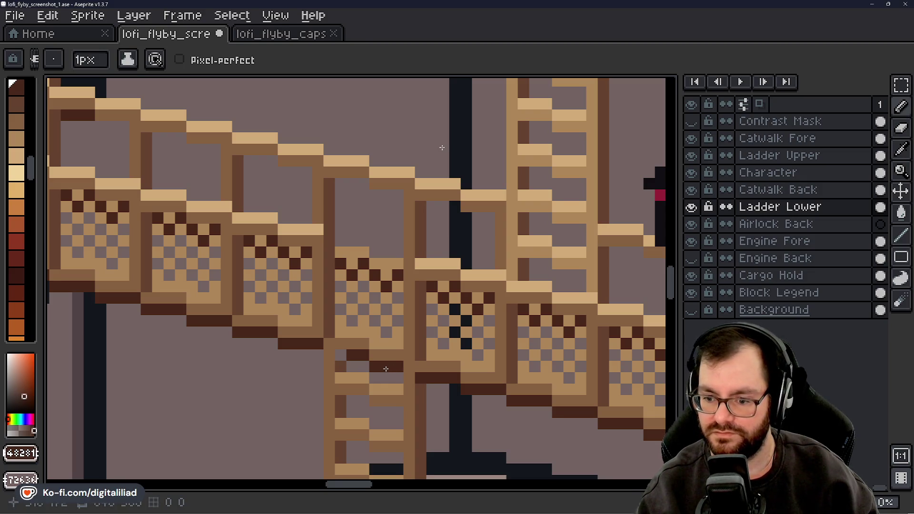
{"action": "key", "text": "i"}
{"action": "left_click", "coordinate": [345, 368]}
{"action": "key", "text": "b"}
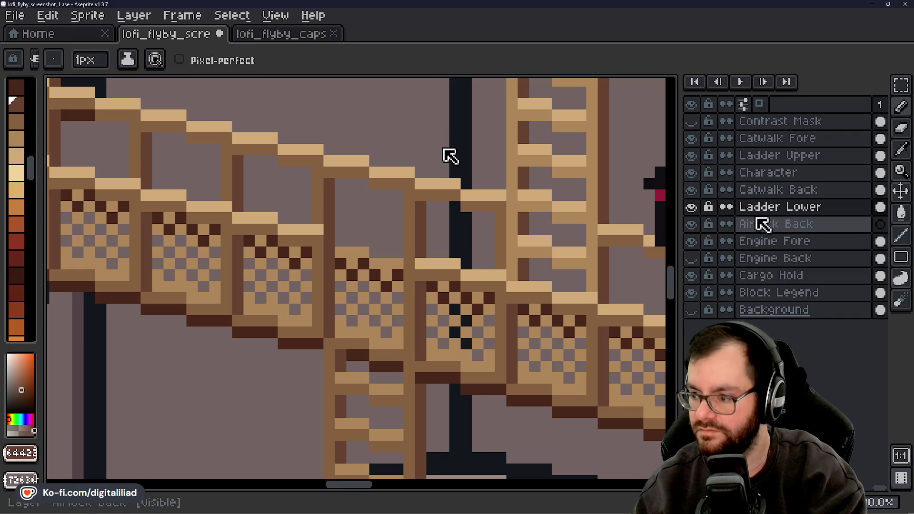
On the Catwalk Back layer, erase the two dark brown pixels under the catwalk
{"action": "left_click", "coordinate": [756, 190]}
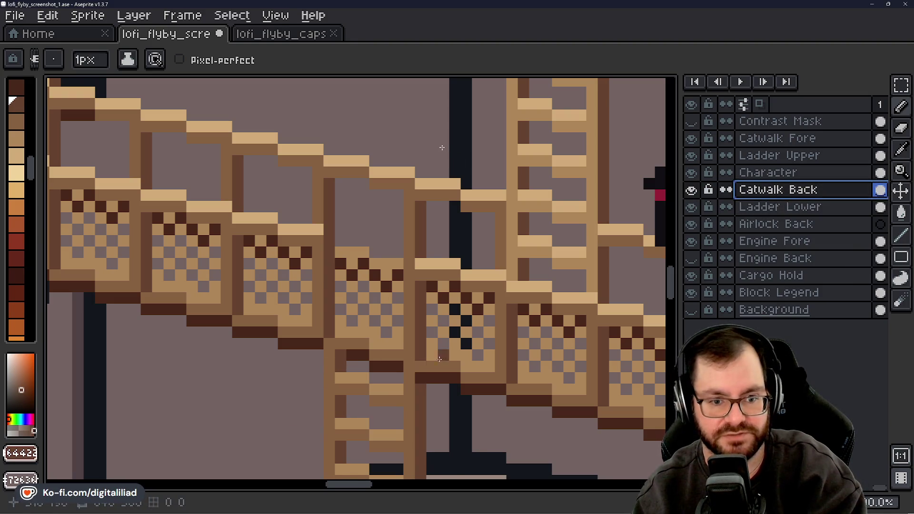
{"action": "key", "text": "e"}
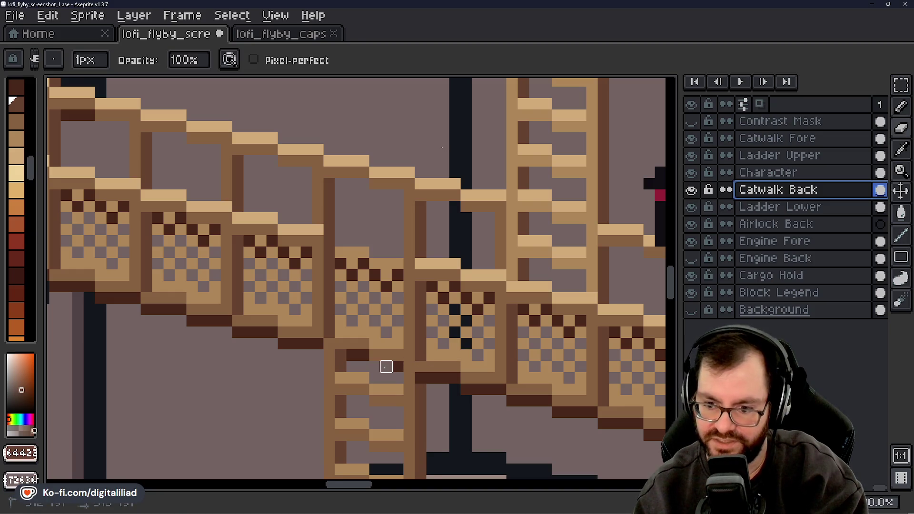
{"action": "left_click_drag", "start_coordinate": [363, 355], "coordinate": [351, 355]}
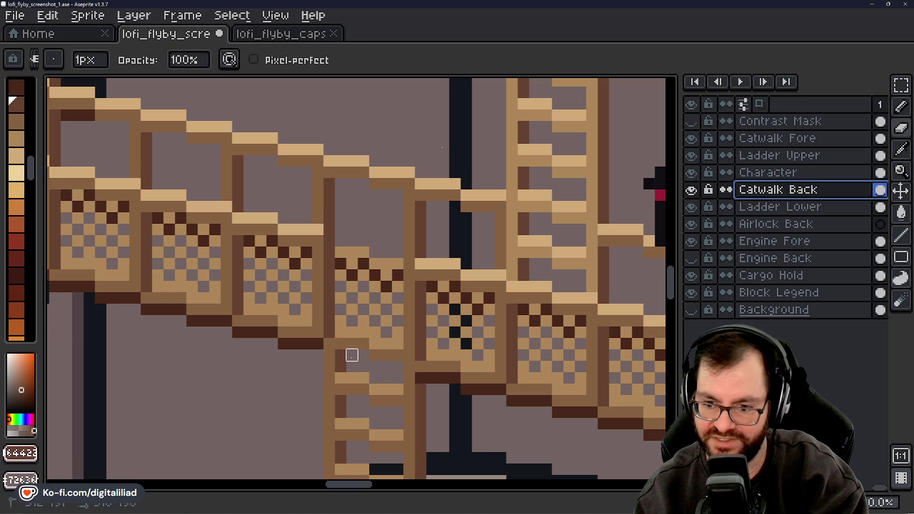
{"action": "key", "text": "b"}
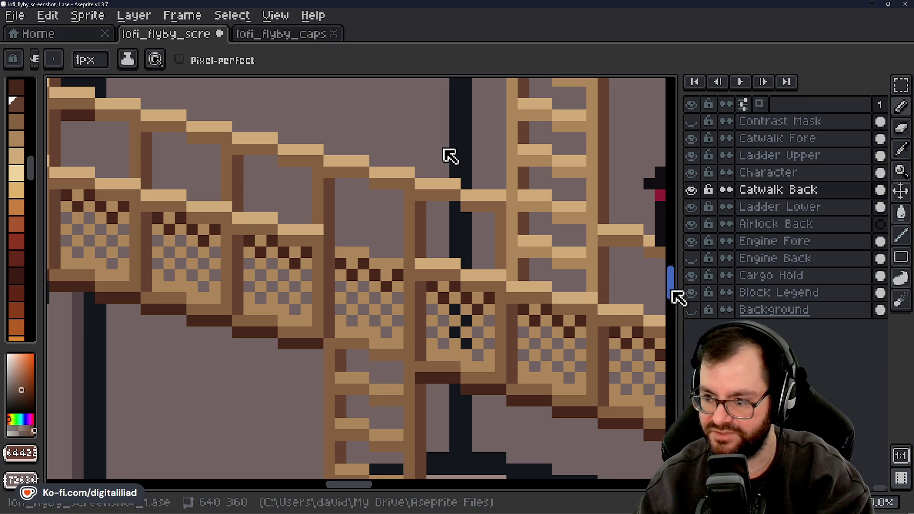
{"action": "mouse_move", "coordinate": [669, 287]}
{"action": "left_mouse_down"}
{"action": "mouse_move", "coordinate": [670, 306]}
{"action": "mouse_move", "coordinate": [661, 259]}
{"action": "left_mouse_up"}
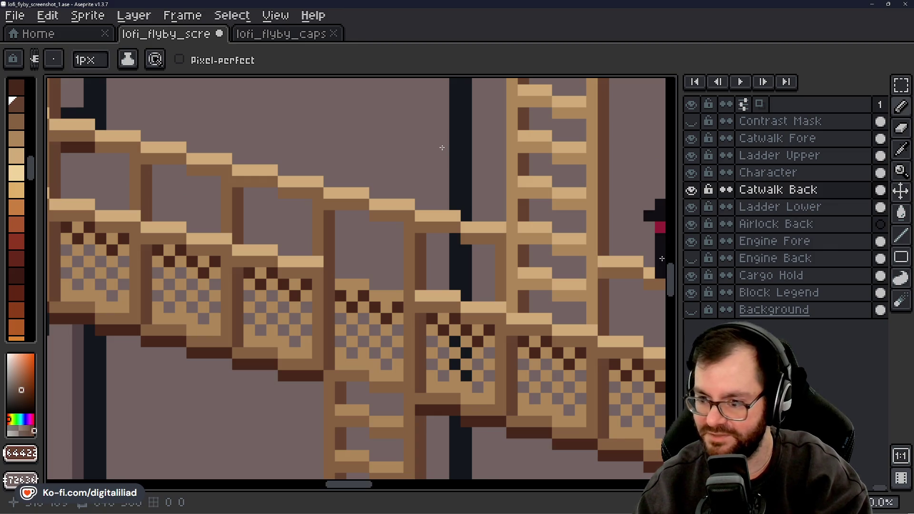
Zoom out and scroll until the catwalk, ladders, floor and walls all fit in view
{"action": "left_click_drag", "start_coordinate": [900, 172], "coordinate": [858, 172]}
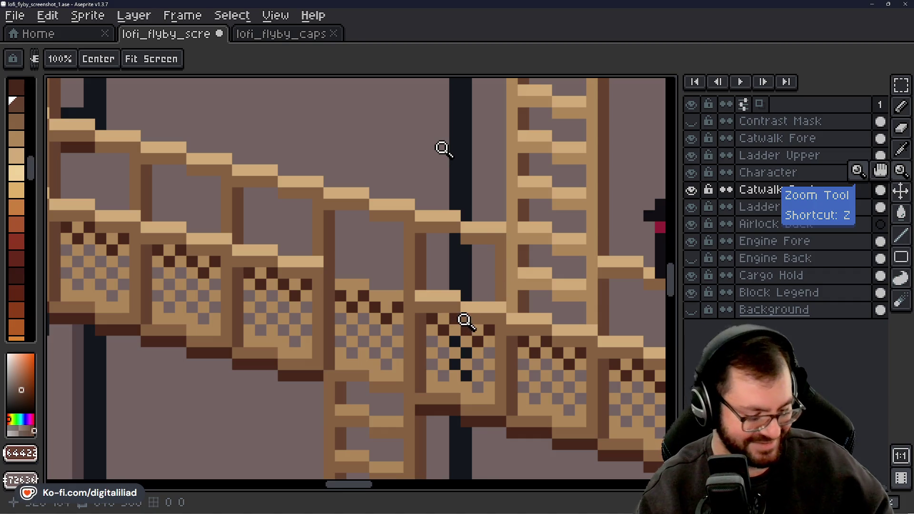
{"action": "scroll", "coordinate": [464, 324], "scroll_direction": "down", "scroll_amount": 3}
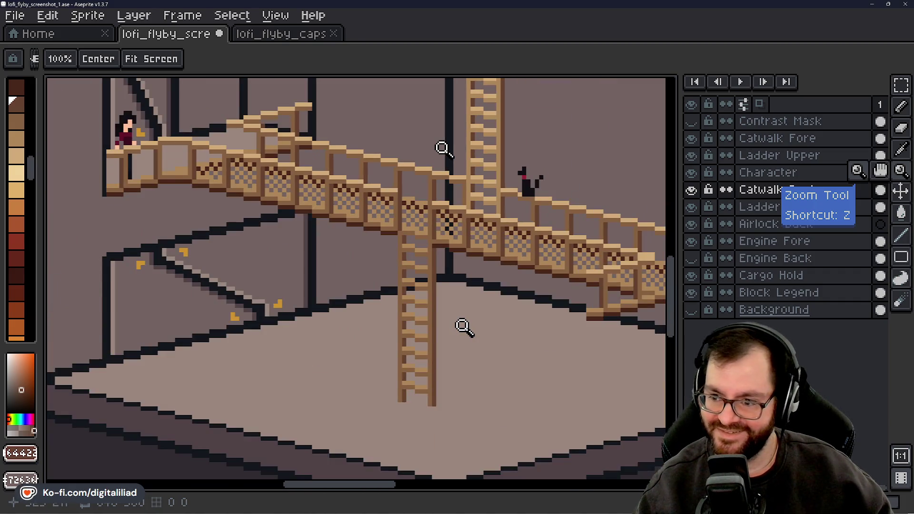
{"action": "scroll", "coordinate": [464, 328], "scroll_direction": "down", "scroll_amount": 3}
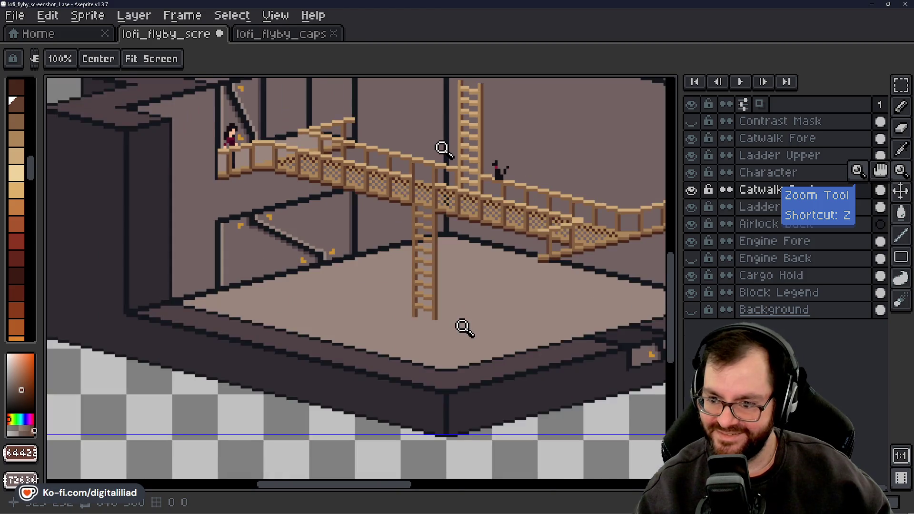
{"action": "left_click_drag", "start_coordinate": [679, 312], "coordinate": [674, 287]}
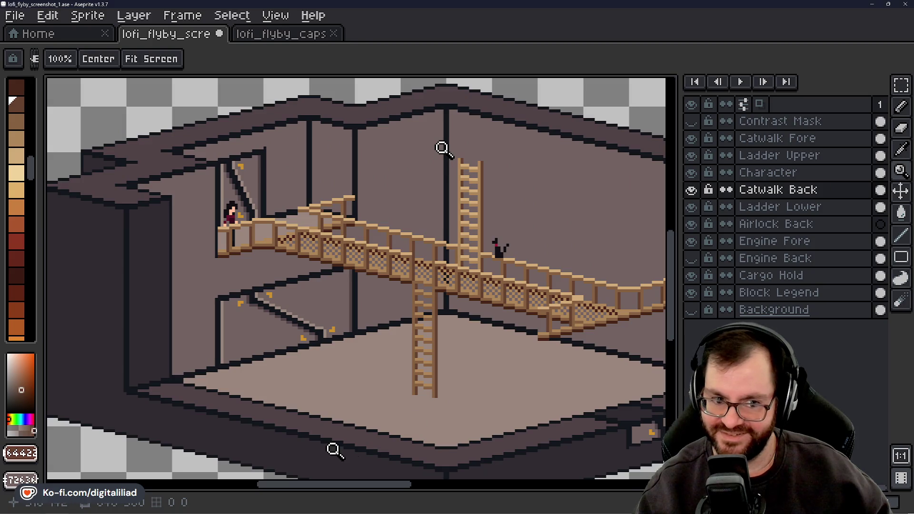
{"action": "mouse_move", "coordinate": [363, 489]}
{"action": "left_mouse_down"}
{"action": "mouse_move", "coordinate": [384, 489]}
{"action": "mouse_move", "coordinate": [373, 489]}
{"action": "left_mouse_up"}
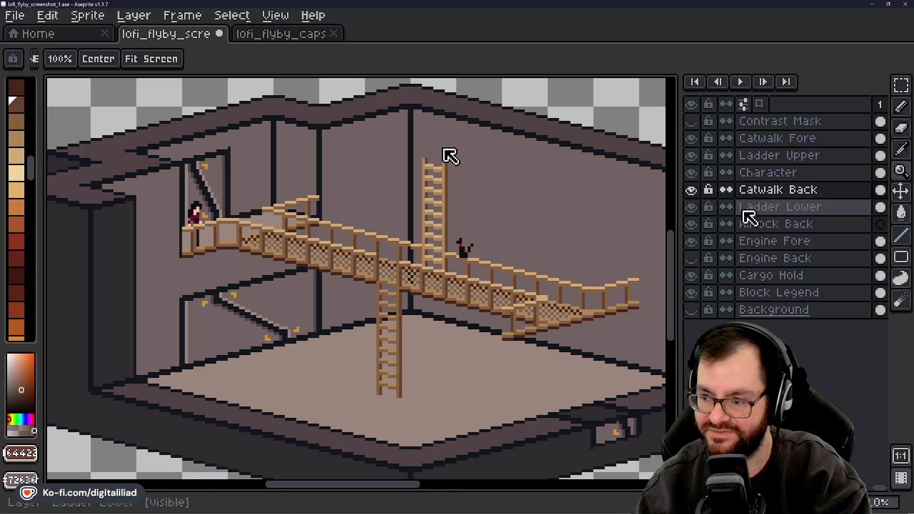
{"action": "left_click", "coordinate": [900, 85]}
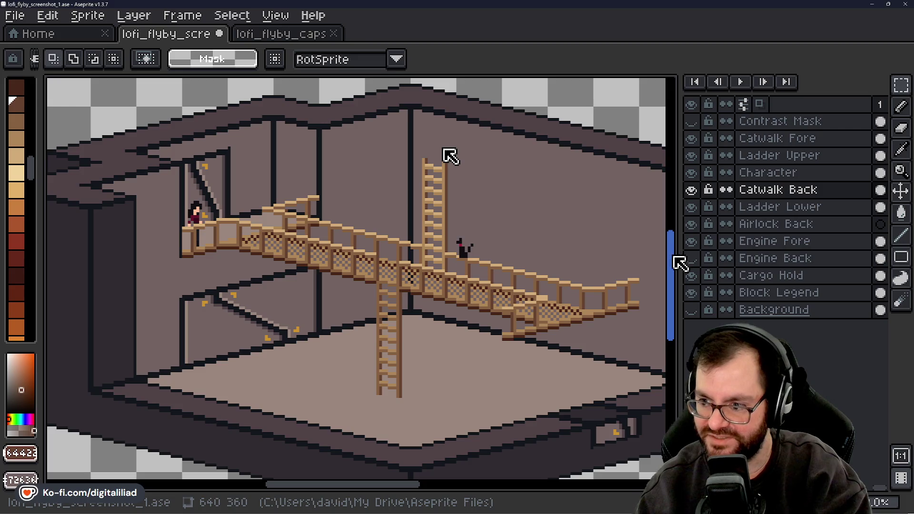
{"action": "scroll", "coordinate": [672, 259], "scroll_direction": "up", "scroll_amount": 2}
{"action": "mouse_move", "coordinate": [672, 259]}
{"action": "left_mouse_down"}
{"action": "mouse_move", "coordinate": [672, 247]}
{"action": "mouse_move", "coordinate": [672, 260]}
{"action": "left_mouse_up"}
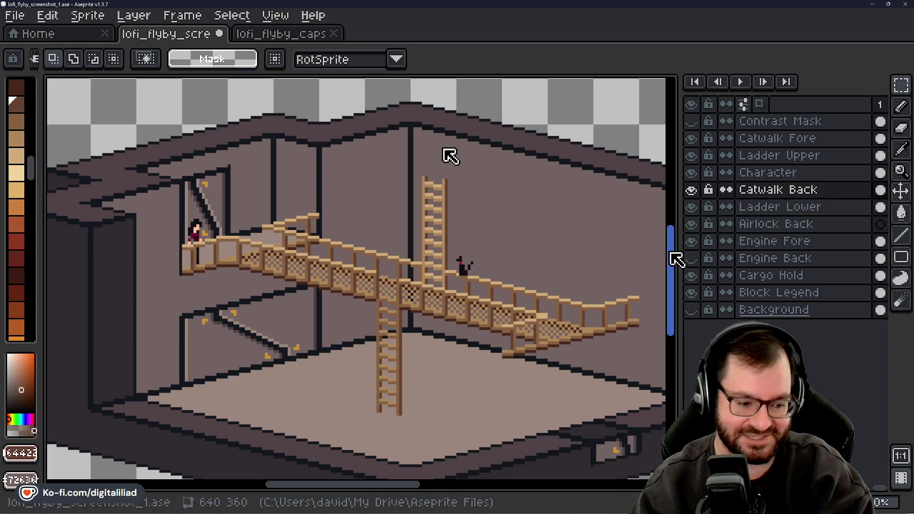
{"action": "key", "text": "Right"}
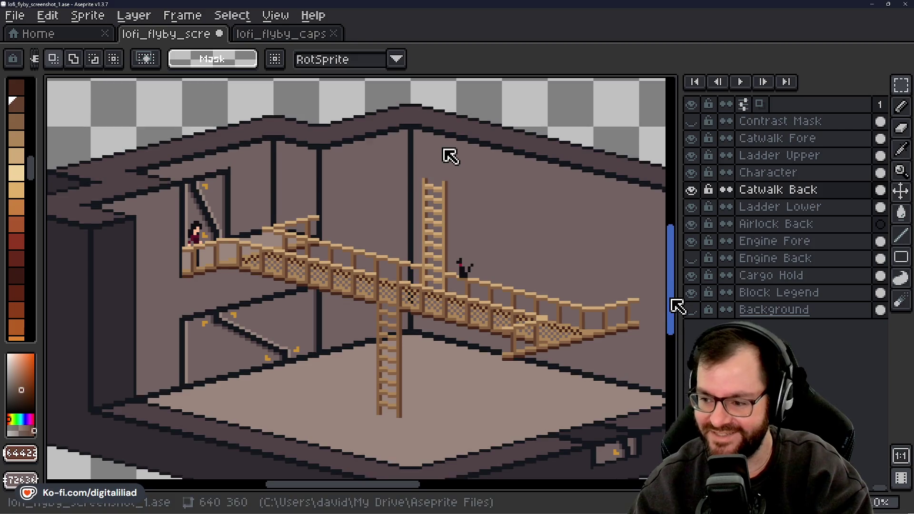
{"action": "key", "text": "Right"}
{"action": "key", "text": "Right"}
{"action": "key", "text": "Right"}
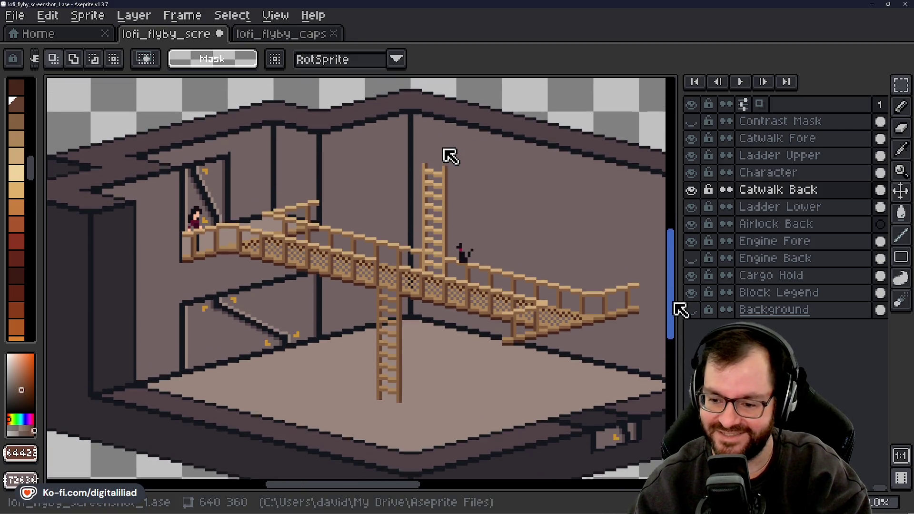
{"action": "key", "text": "Right"}
{"action": "key", "text": "Right"}
{"action": "key", "text": "Right"}
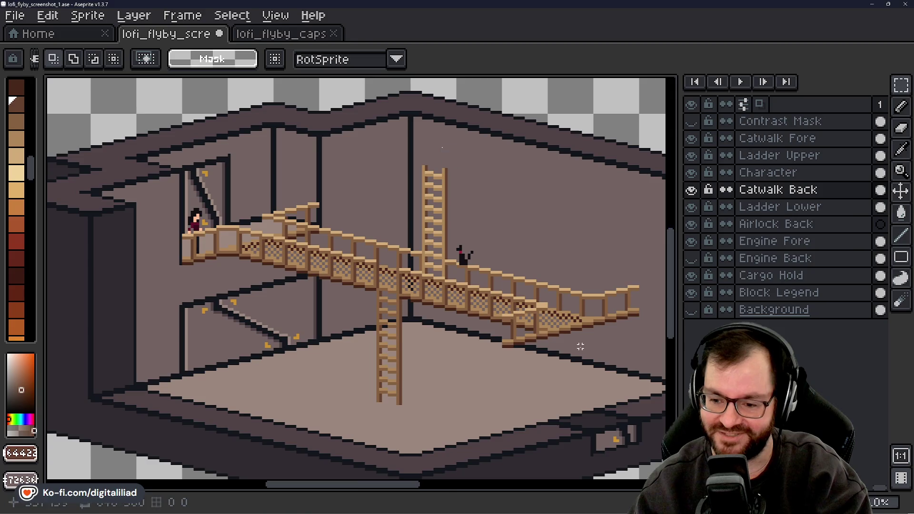
{"action": "mouse_move", "coordinate": [386, 484]}
{"action": "left_mouse_down"}
{"action": "mouse_move", "coordinate": [377, 484]}
{"action": "mouse_move", "coordinate": [434, 492]}
{"action": "mouse_move", "coordinate": [373, 484]}
{"action": "left_mouse_up"}
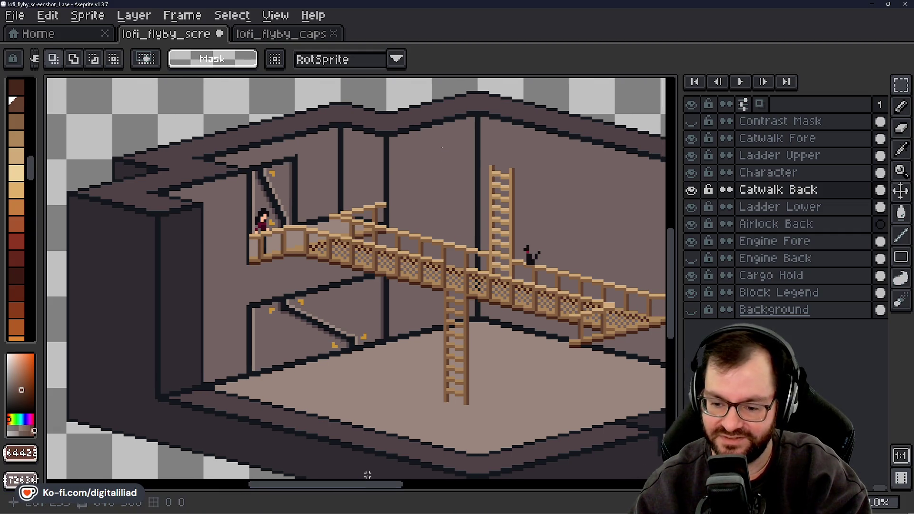
{"action": "mouse_move", "coordinate": [671, 293]}
{"action": "left_mouse_down"}
{"action": "mouse_move", "coordinate": [666, 280]}
{"action": "mouse_move", "coordinate": [677, 316]}
{"action": "mouse_move", "coordinate": [682, 275]}
{"action": "mouse_move", "coordinate": [685, 316]}
{"action": "left_mouse_up"}
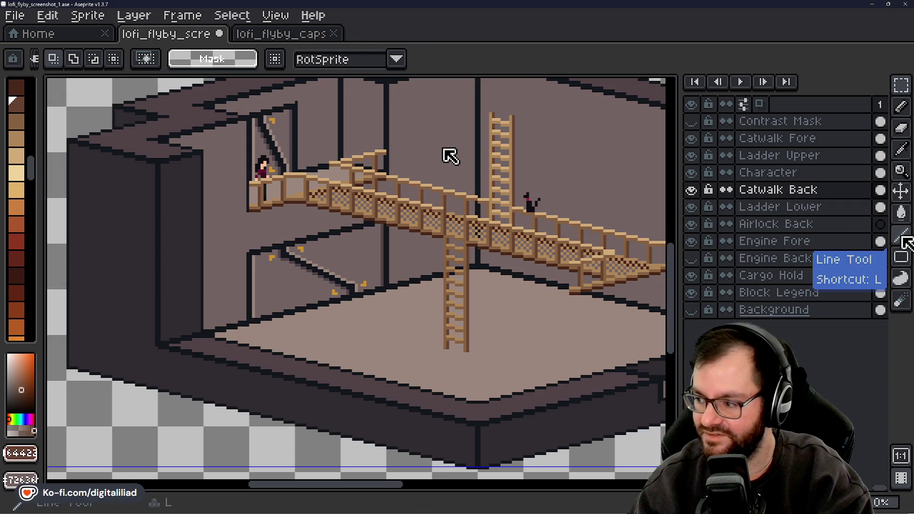
{"action": "key", "text": "i"}
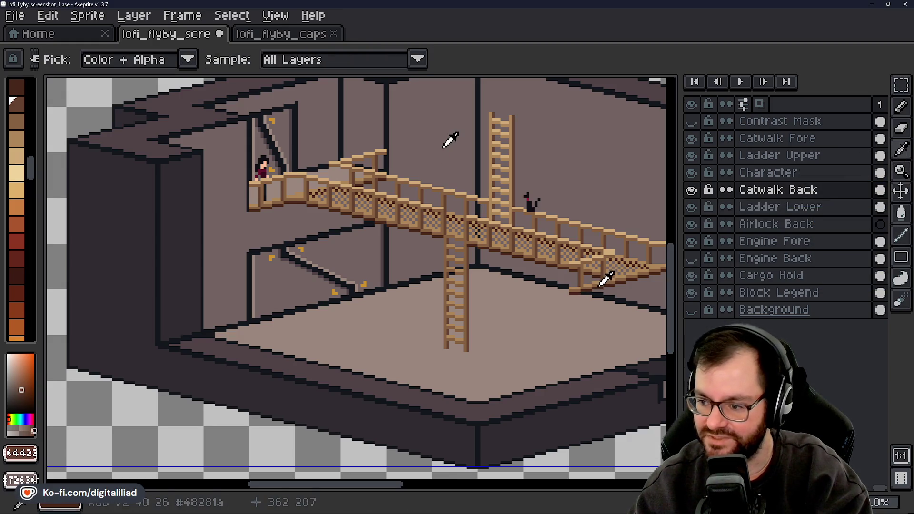
Pick the dark brown #48281a and draw dark pixels at the lower ladder's base
{"action": "left_click", "coordinate": [604, 281]}
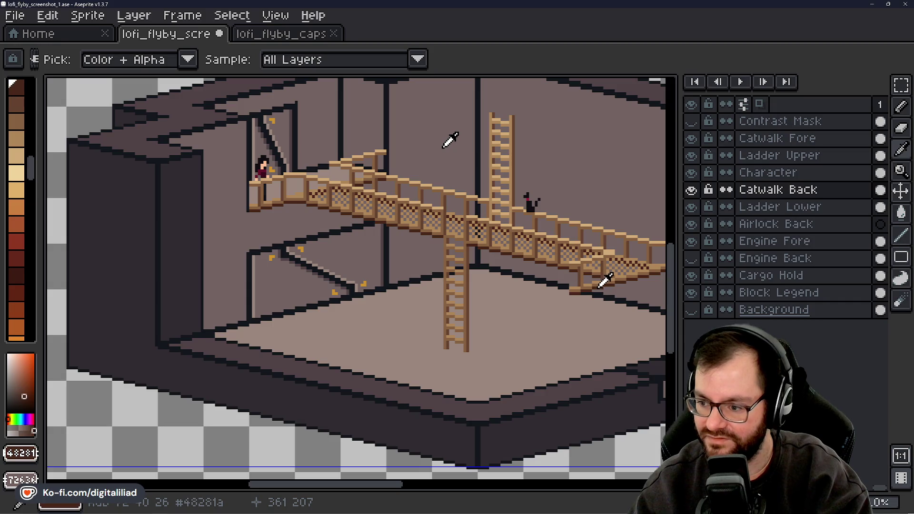
{"action": "left_click", "coordinate": [804, 207]}
{"action": "left_click", "coordinate": [901, 107]}
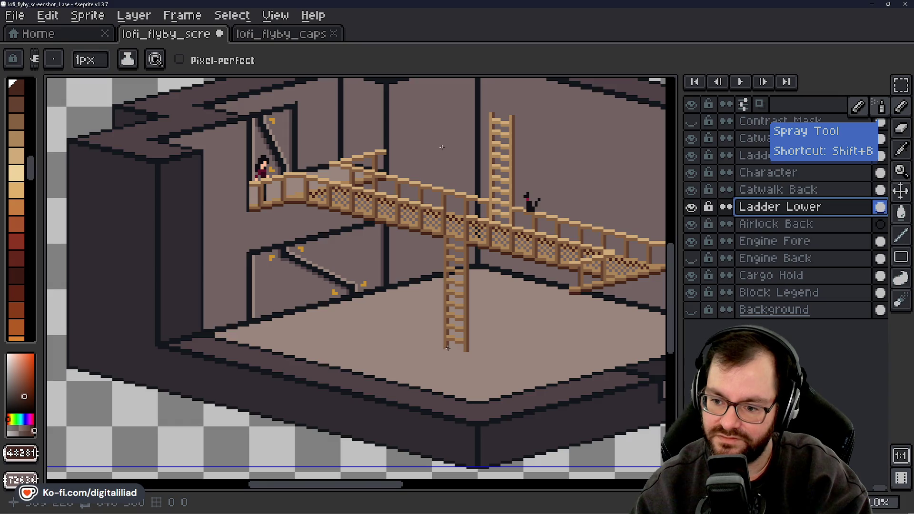
{"action": "left_click", "coordinate": [454, 350]}
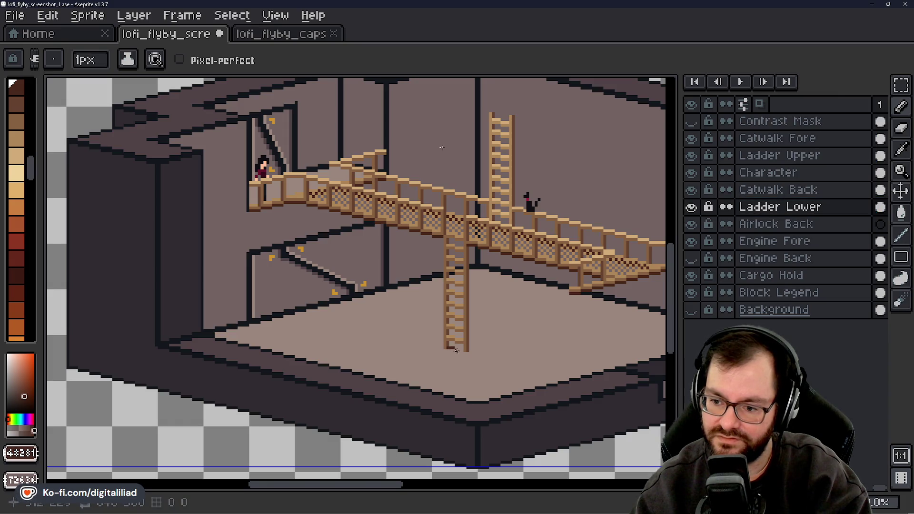
{"action": "key", "text": "shift"}
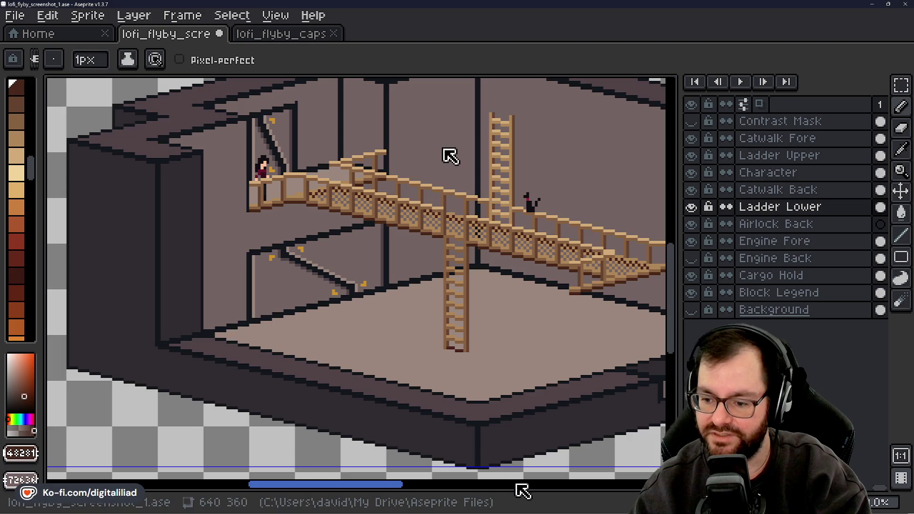
{"action": "left_click_drag", "start_coordinate": [401, 492], "coordinate": [436, 498]}
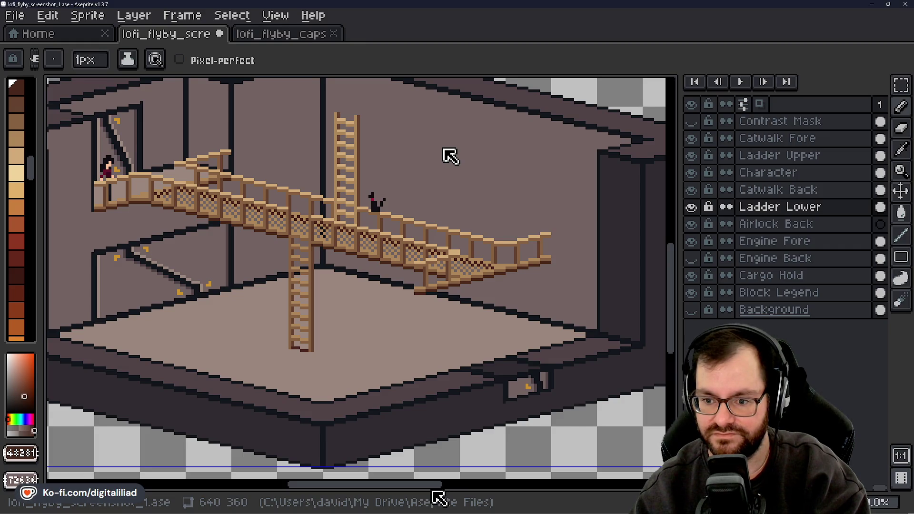
{"action": "left_click_drag", "start_coordinate": [437, 498], "coordinate": [418, 495]}
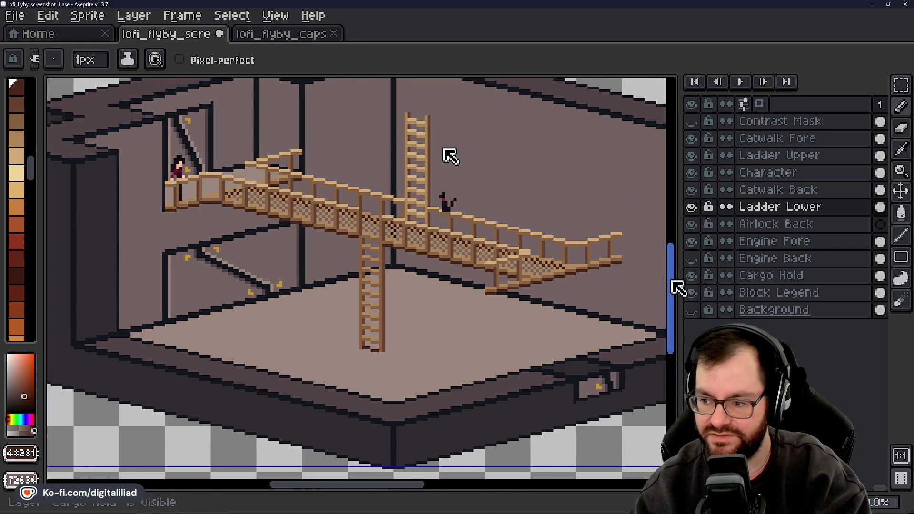
{"action": "mouse_move", "coordinate": [671, 281]}
{"action": "left_mouse_down"}
{"action": "mouse_move", "coordinate": [609, 281]}
{"action": "mouse_move", "coordinate": [665, 259]}
{"action": "mouse_move", "coordinate": [664, 271]}
{"action": "mouse_move", "coordinate": [614, 286]}
{"action": "left_mouse_up"}
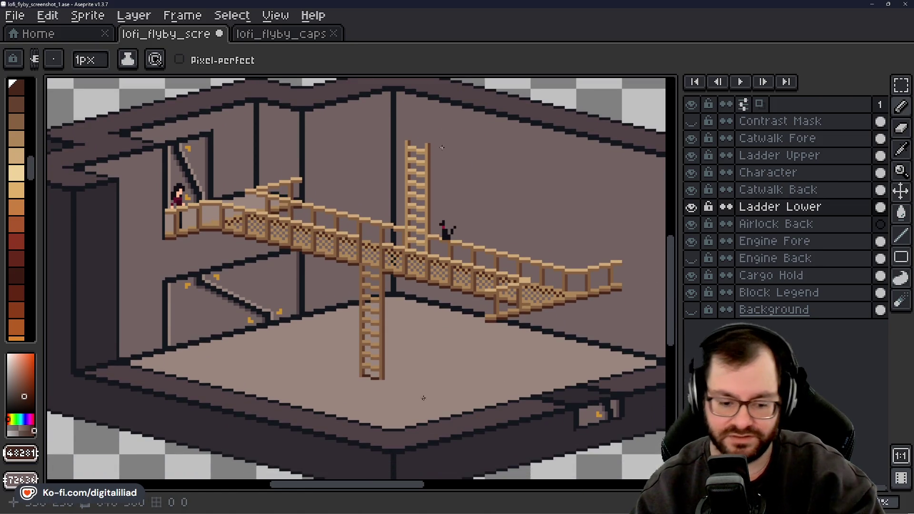
{"action": "key", "text": "b"}
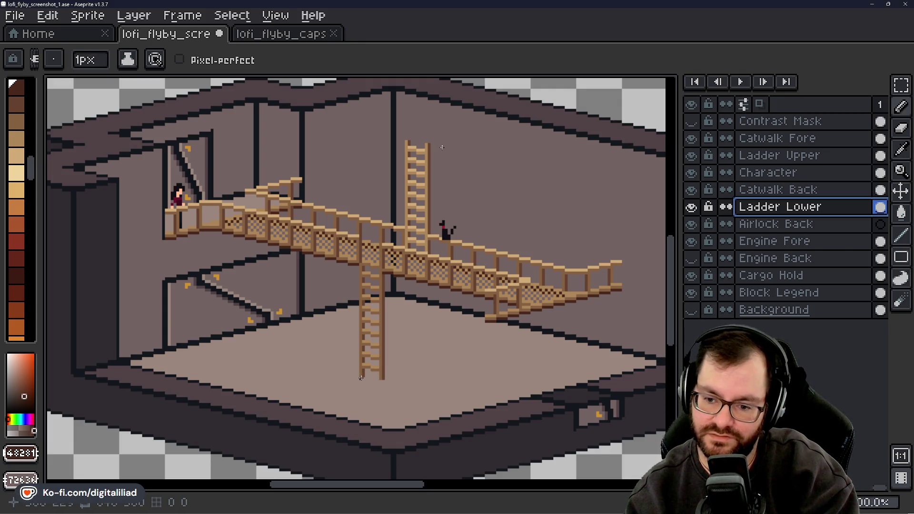
{"action": "left_click", "coordinate": [361, 377]}
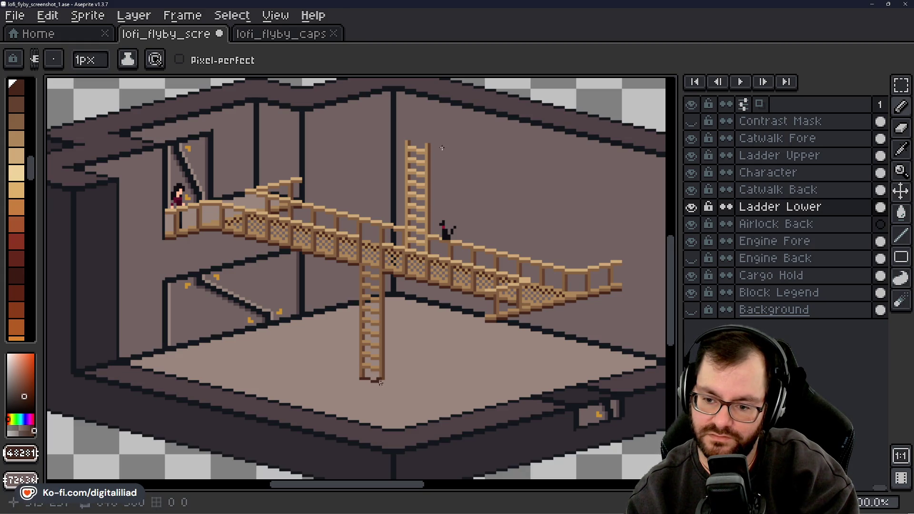
Make Ladder Lower the active layer and save lofi_flyby_screenshot_1.ase
{"action": "key", "text": "ctrl"}
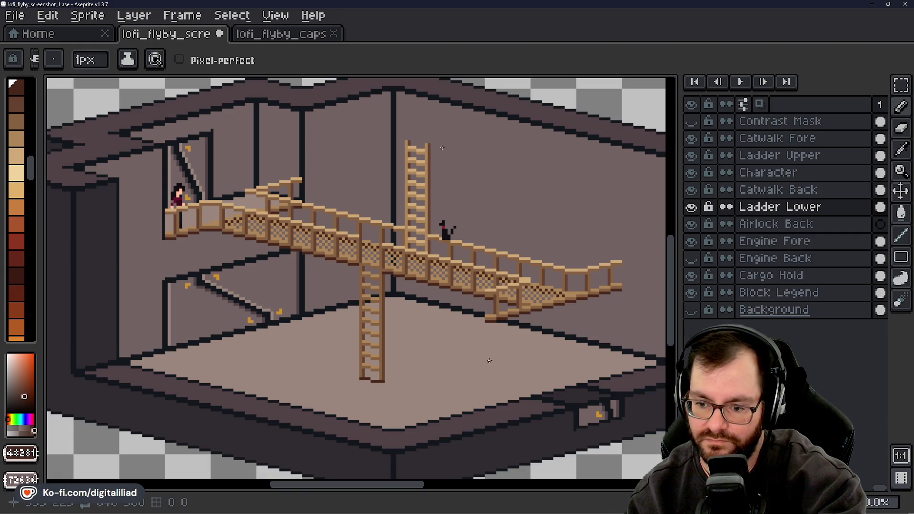
{"action": "left_click", "coordinate": [374, 378], "text": "ctrl"}
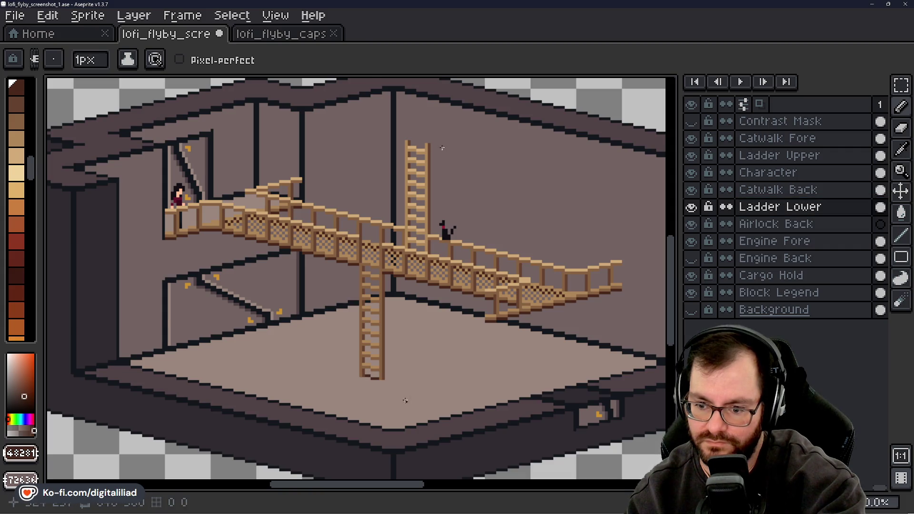
{"action": "key", "text": "ctrl+s"}
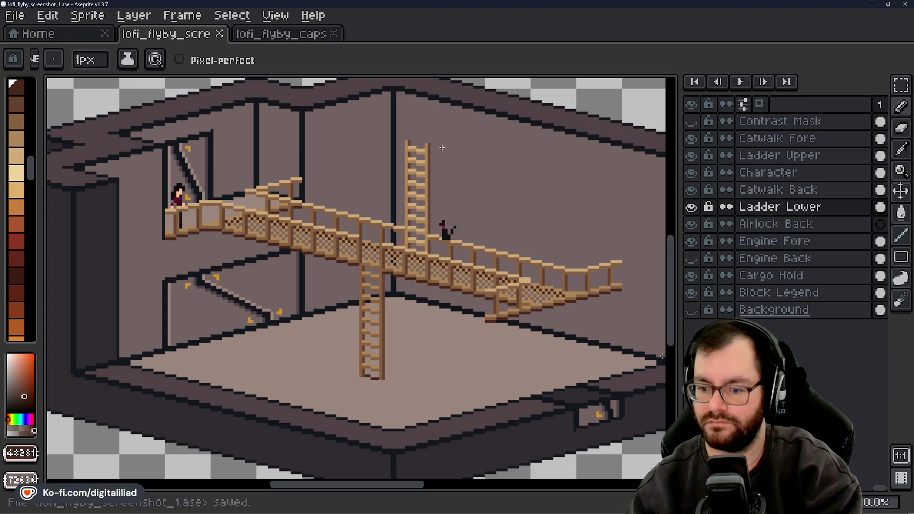
Pan left, show the Engine Back stone blocks, hide Engine Fore, and zoom in
{"action": "scroll", "coordinate": [677, 331], "scroll_direction": "up", "scroll_amount": 3}
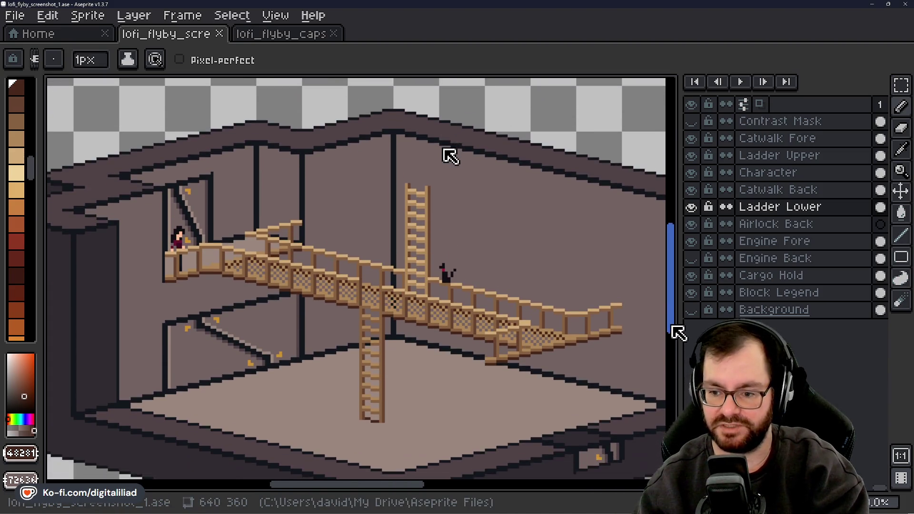
{"action": "scroll", "coordinate": [677, 332], "scroll_direction": "up", "scroll_amount": 1}
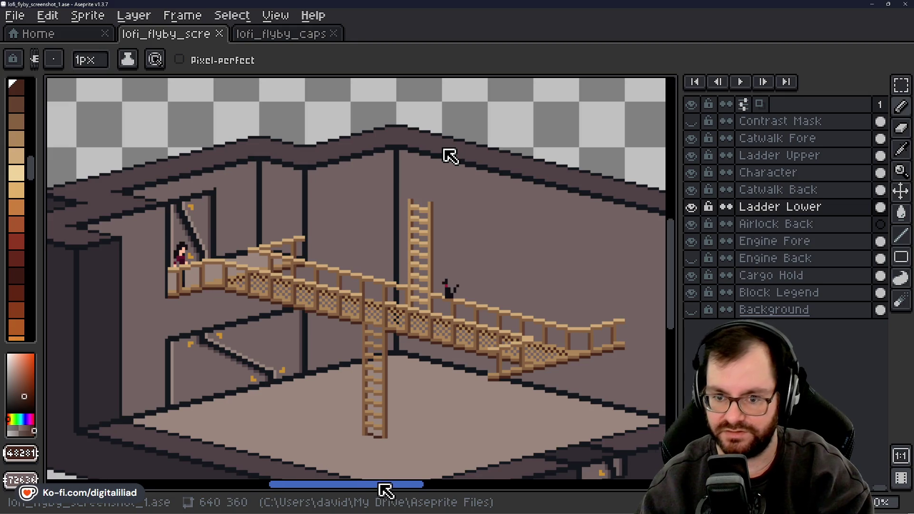
{"action": "left_click_drag", "start_coordinate": [385, 490], "coordinate": [357, 489]}
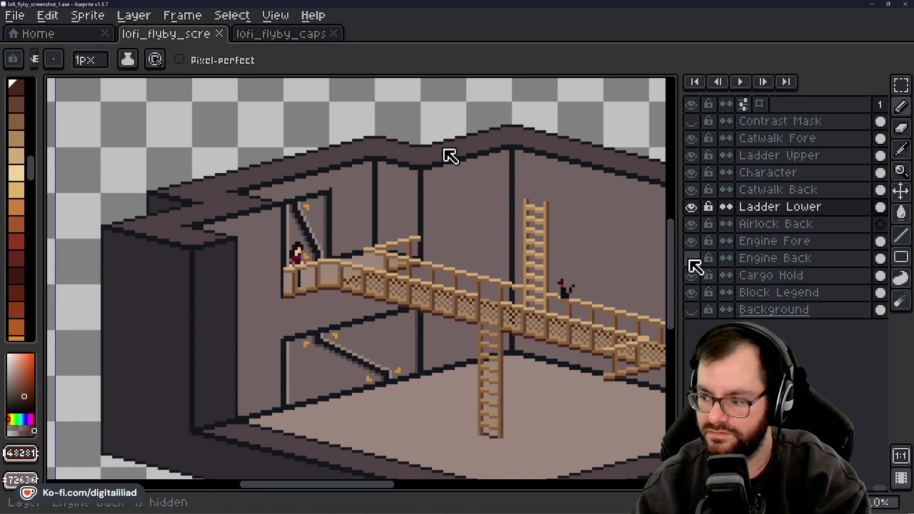
{"action": "left_click", "coordinate": [690, 258]}
{"action": "left_click", "coordinate": [691, 241]}
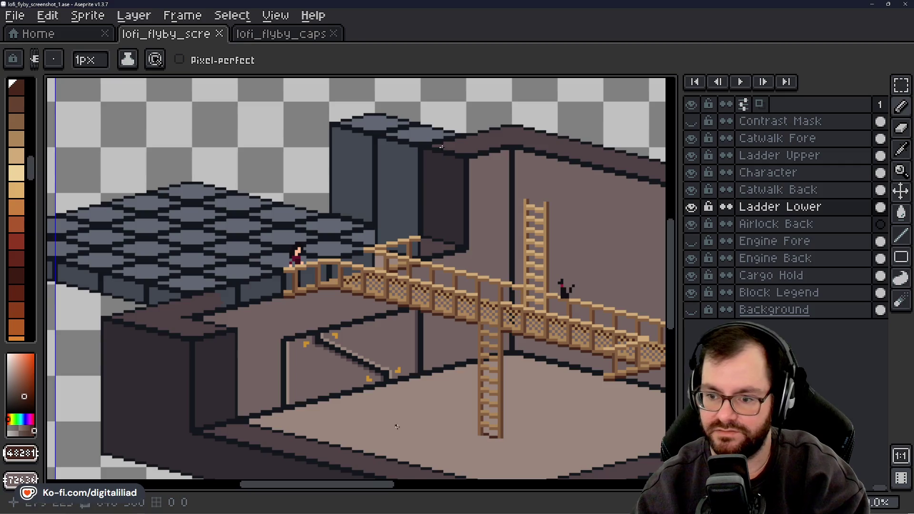
{"action": "left_click_drag", "start_coordinate": [357, 486], "coordinate": [327, 486]}
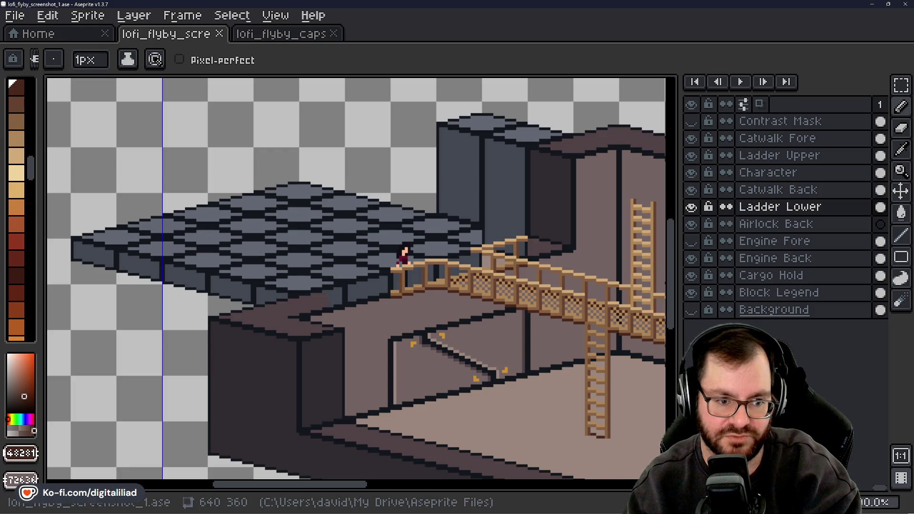
{"action": "scroll", "coordinate": [519, 266], "scroll_direction": "up", "scroll_amount": 1}
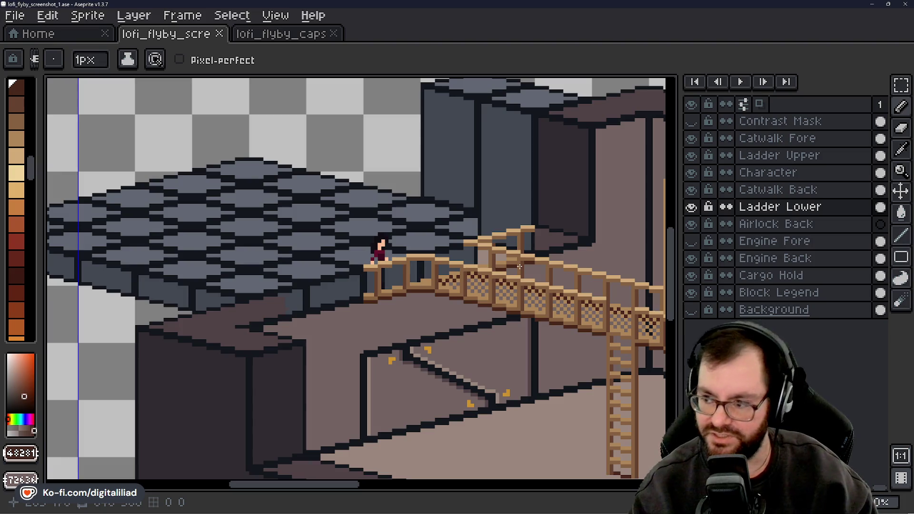
On Engine Back, erase dark base-outline pixels near the catwalk start, undoing one stray mark
{"action": "left_click", "coordinate": [751, 258]}
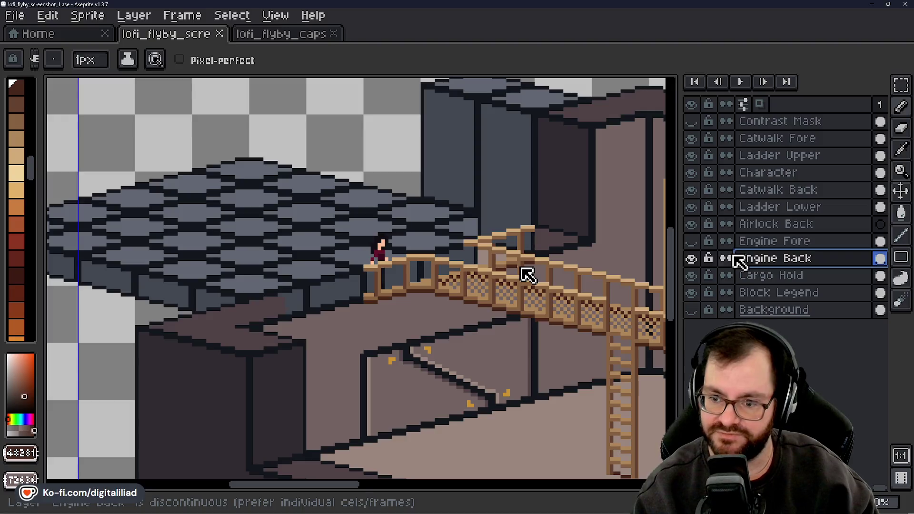
{"action": "key", "text": "e"}
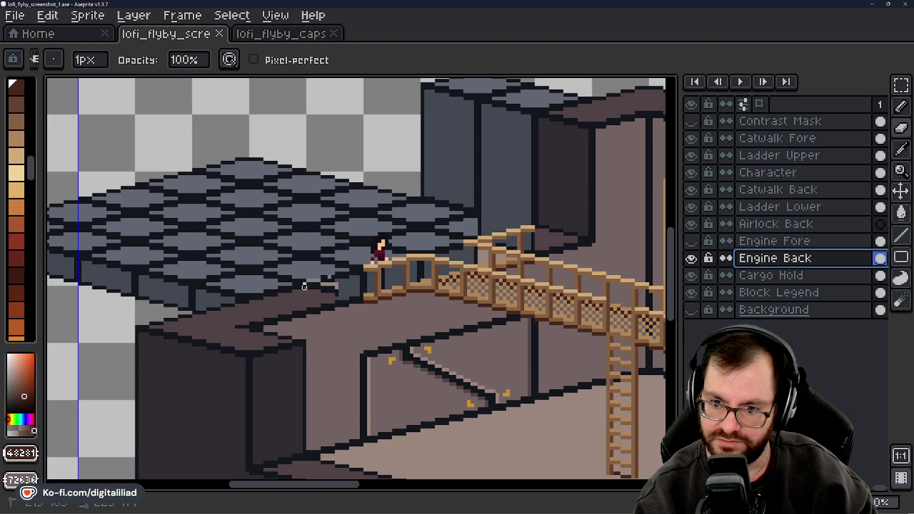
{"action": "left_click", "coordinate": [293, 280]}
{"action": "key", "text": "e"}
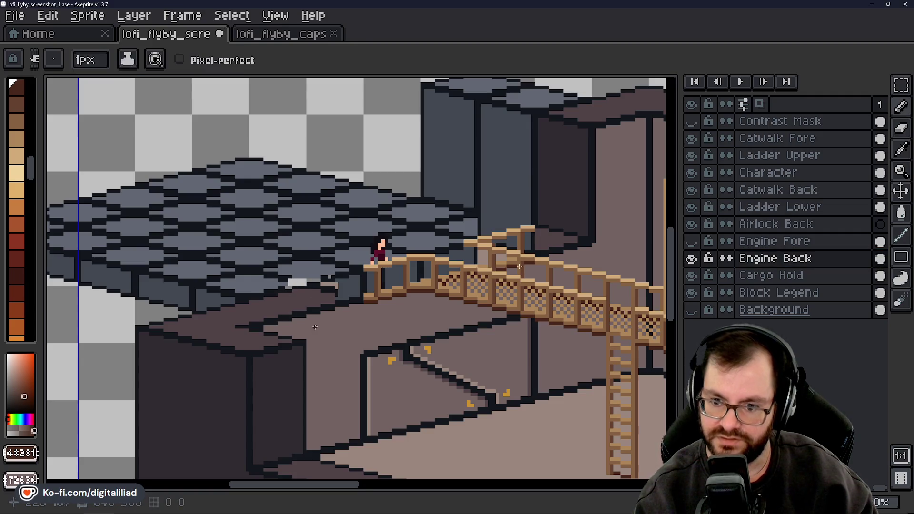
{"action": "key", "text": "ctrl+z"}
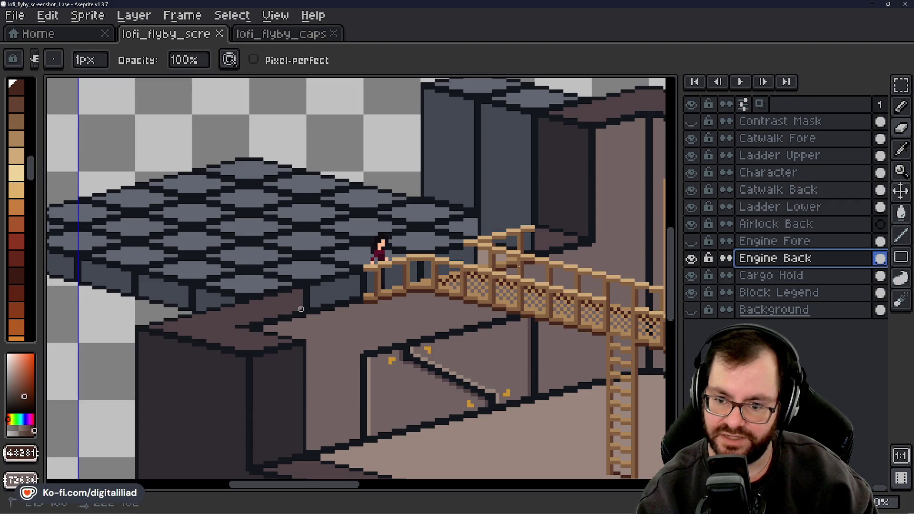
{"action": "key", "text": "e"}
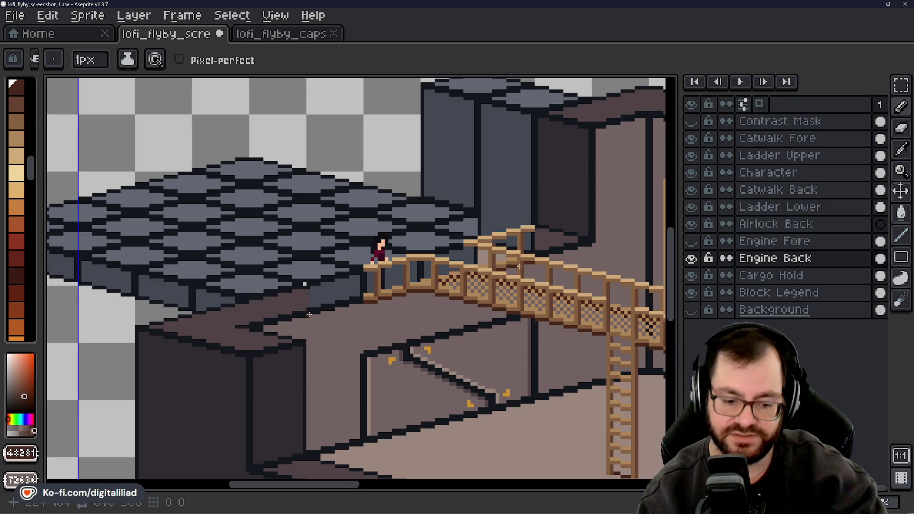
{"action": "key", "text": "b"}
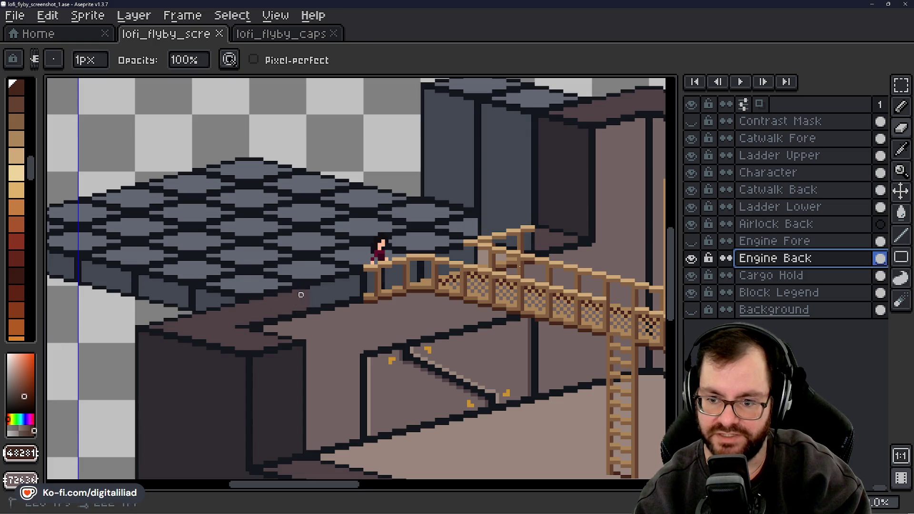
{"action": "left_click", "coordinate": [325, 284]}
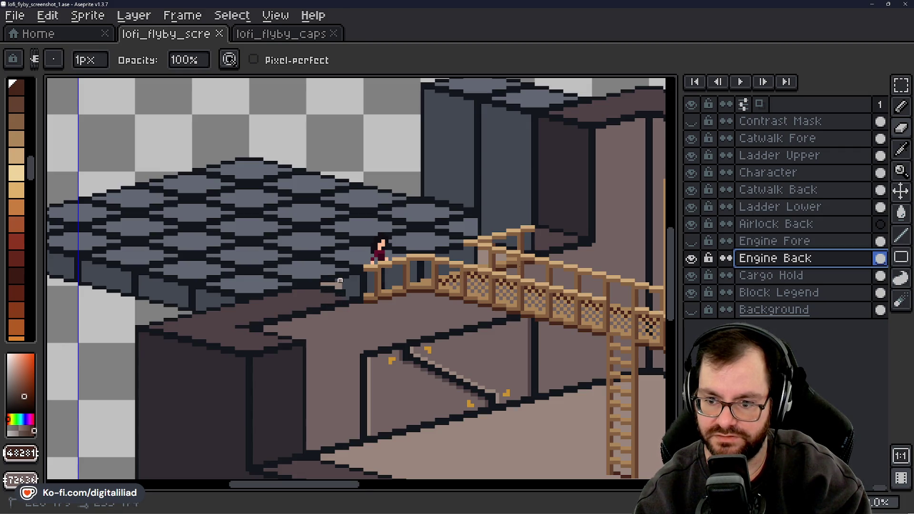
{"action": "mouse_move", "coordinate": [343, 284]}
{"action": "left_mouse_down"}
{"action": "mouse_move", "coordinate": [352, 297]}
{"action": "mouse_move", "coordinate": [358, 274]}
{"action": "left_mouse_up"}
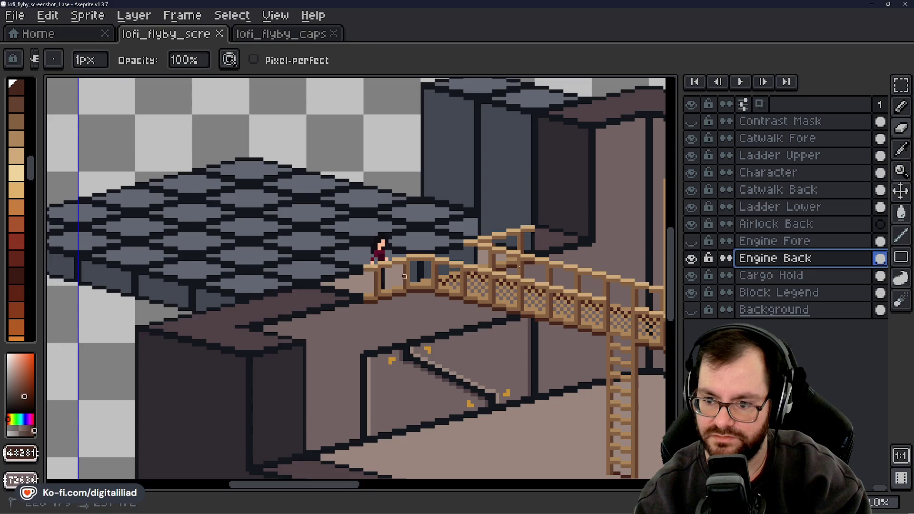
{"action": "left_click", "coordinate": [406, 267]}
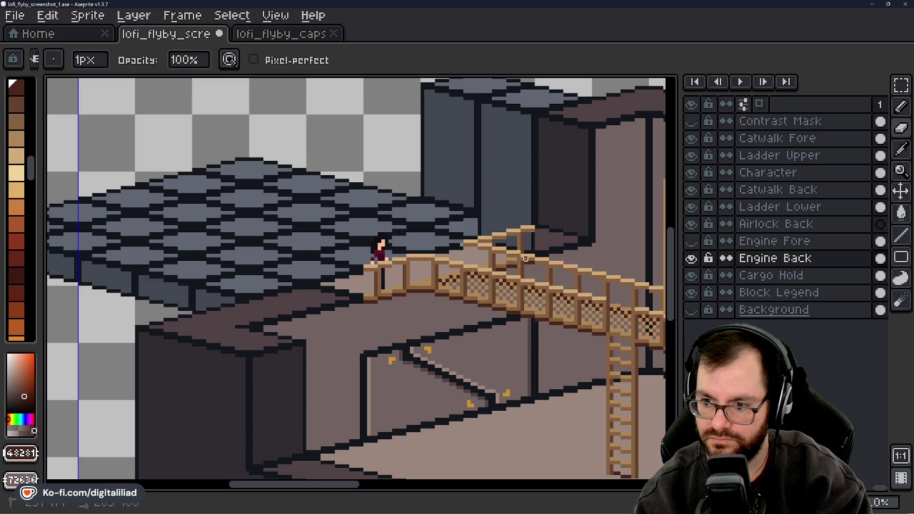
{"action": "key", "text": "e"}
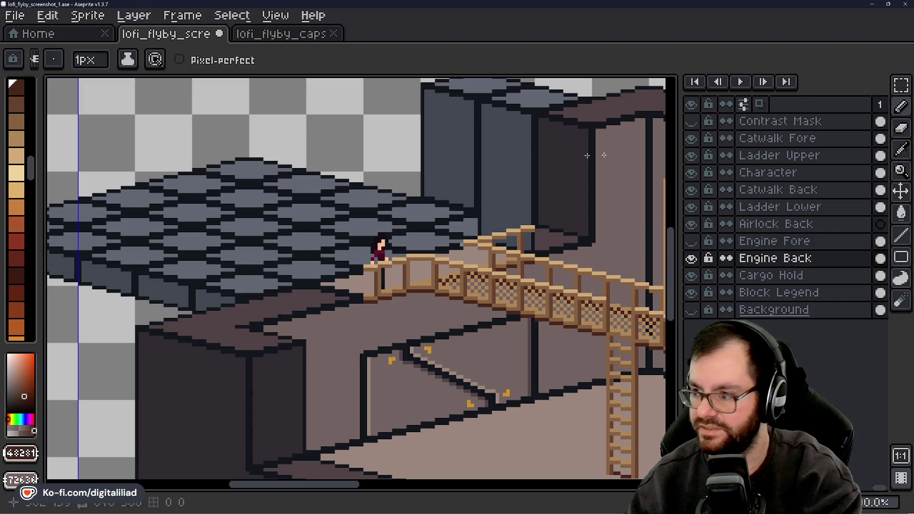
Hide the front railing and back catwalk layers, then paint the stray light pixel dark
{"action": "left_click", "coordinate": [691, 138]}
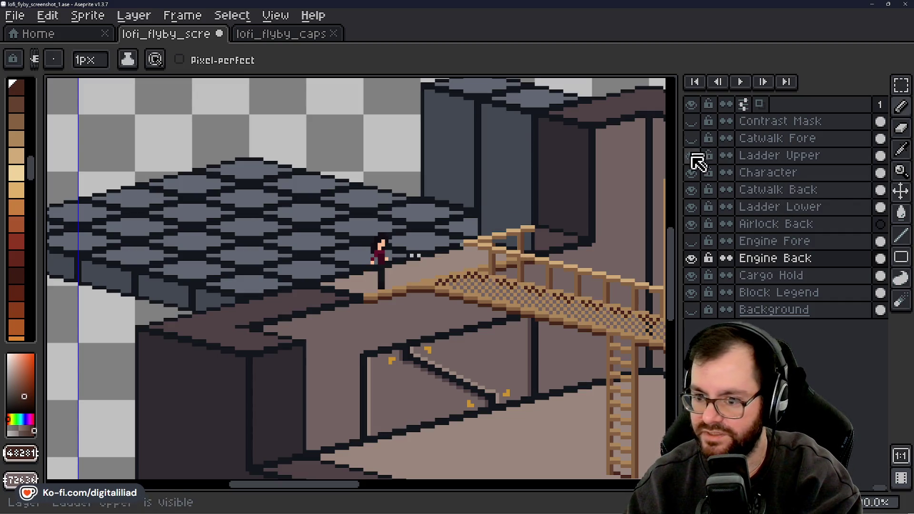
{"action": "left_click", "coordinate": [692, 191]}
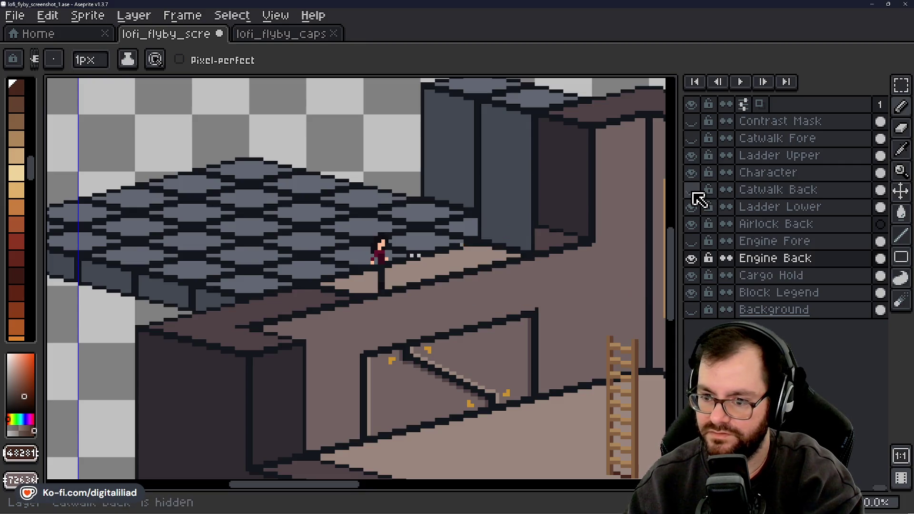
{"action": "scroll", "coordinate": [457, 244], "scroll_direction": "up", "scroll_amount": 2}
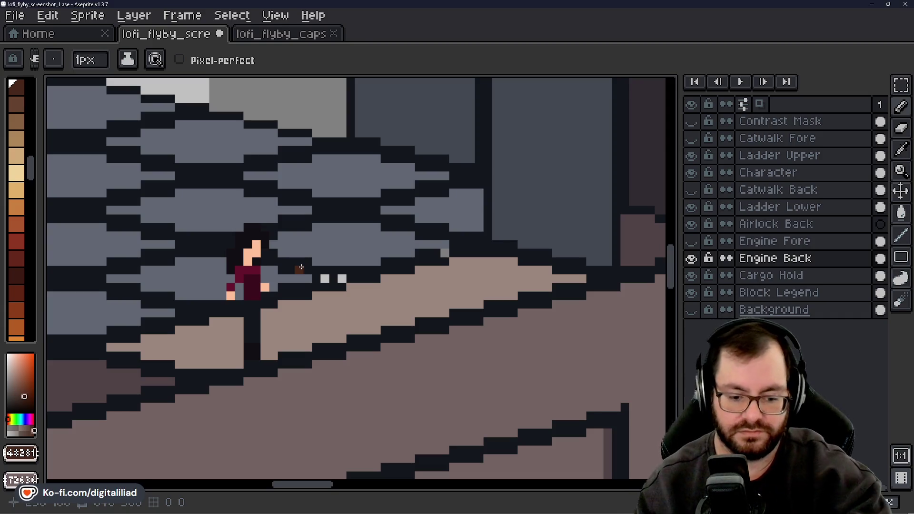
{"action": "left_click", "coordinate": [399, 264], "text": "alt"}
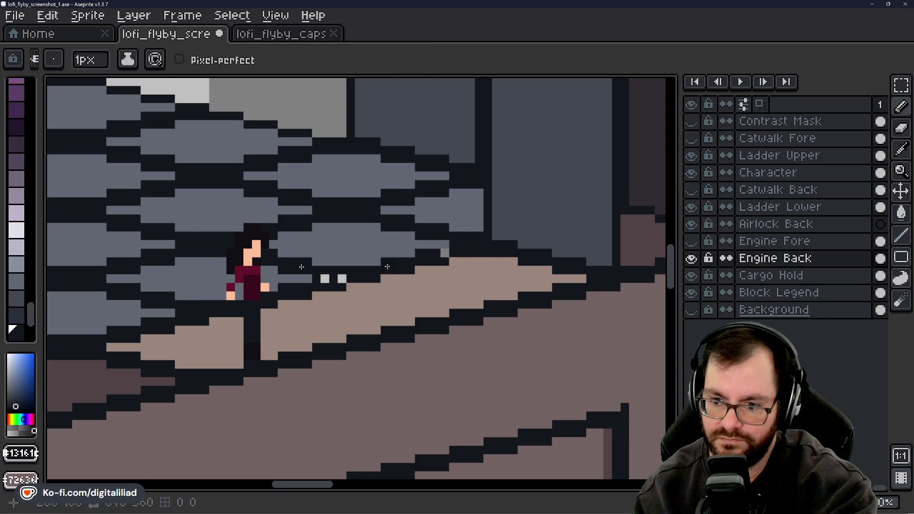
{"action": "left_click", "coordinate": [326, 278]}
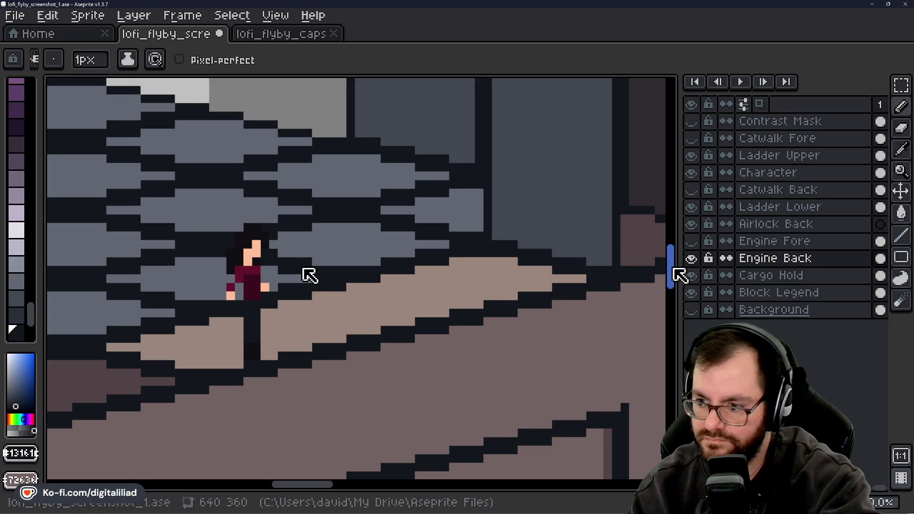
Erase a stretch of dark outline along the engine base and place one dark pixel
{"action": "left_click_drag", "start_coordinate": [678, 275], "coordinate": [674, 245]}
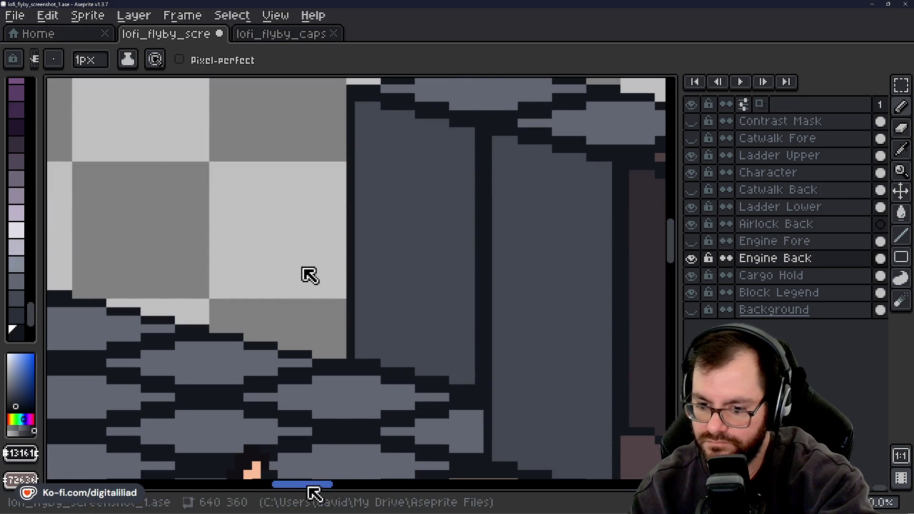
{"action": "mouse_move", "coordinate": [314, 493]}
{"action": "left_mouse_down"}
{"action": "mouse_move", "coordinate": [375, 485]}
{"action": "mouse_move", "coordinate": [344, 490]}
{"action": "left_mouse_up"}
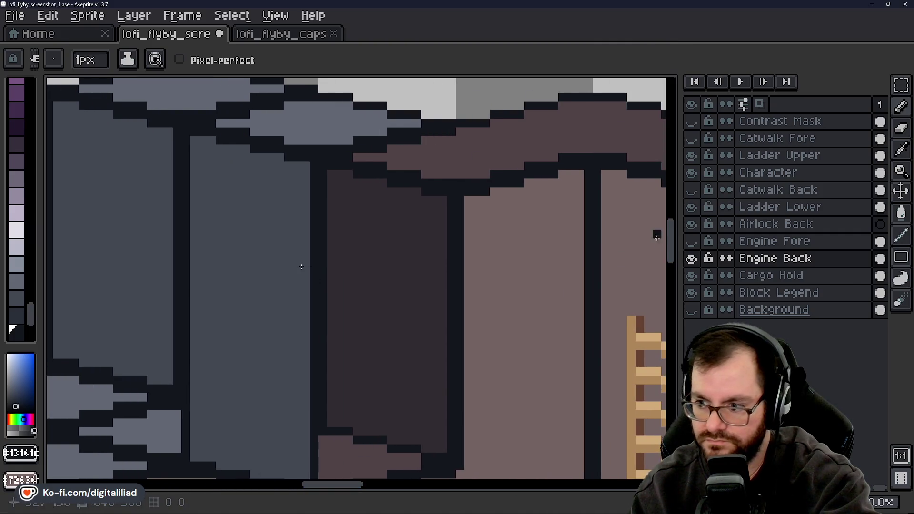
{"action": "mouse_move", "coordinate": [672, 240]}
{"action": "left_mouse_down"}
{"action": "mouse_move", "coordinate": [672, 261]}
{"action": "mouse_move", "coordinate": [675, 248]}
{"action": "mouse_move", "coordinate": [662, 246]}
{"action": "left_mouse_up"}
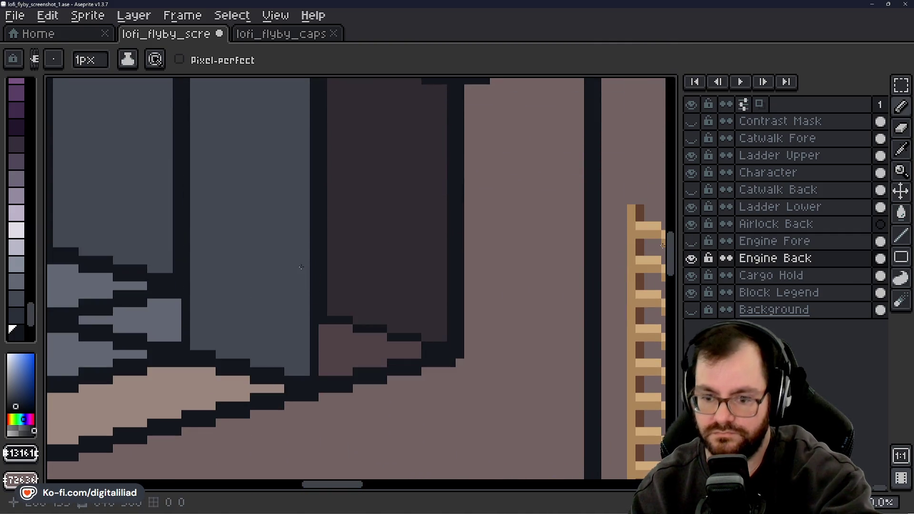
{"action": "key", "text": "e"}
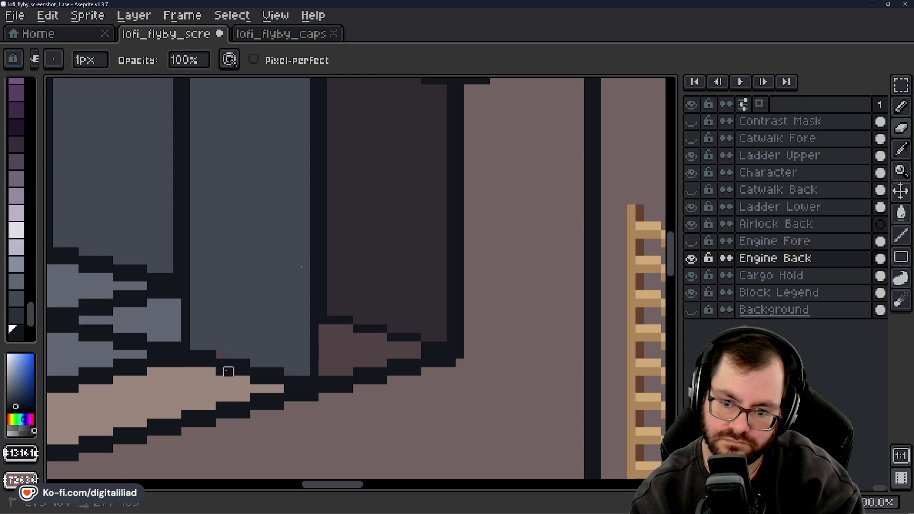
{"action": "mouse_move", "coordinate": [220, 356]}
{"action": "left_mouse_down"}
{"action": "mouse_move", "coordinate": [312, 369]}
{"action": "mouse_move", "coordinate": [305, 336]}
{"action": "mouse_move", "coordinate": [227, 347]}
{"action": "mouse_move", "coordinate": [313, 329]}
{"action": "left_mouse_up"}
{"action": "left_click", "coordinate": [263, 356]}
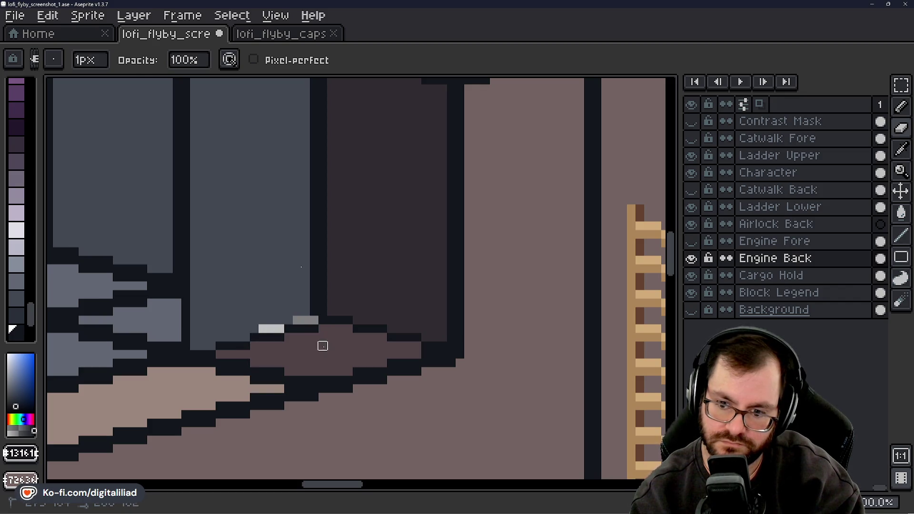
{"action": "key", "text": "b"}
{"action": "left_click", "coordinate": [297, 345]}
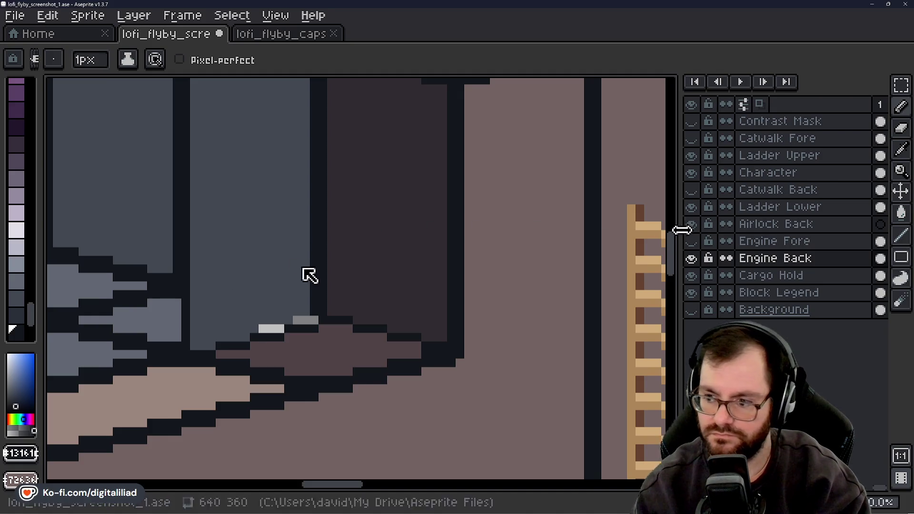
Eyedrop the block's light grey-blue as foreground and its dark outline as background, then choose the Pencil
{"action": "mouse_move", "coordinate": [673, 243]}
{"action": "left_mouse_down"}
{"action": "mouse_move", "coordinate": [667, 213]}
{"action": "mouse_move", "coordinate": [670, 249]}
{"action": "left_mouse_up"}
{"action": "left_click_drag", "start_coordinate": [352, 495], "coordinate": [310, 492]}
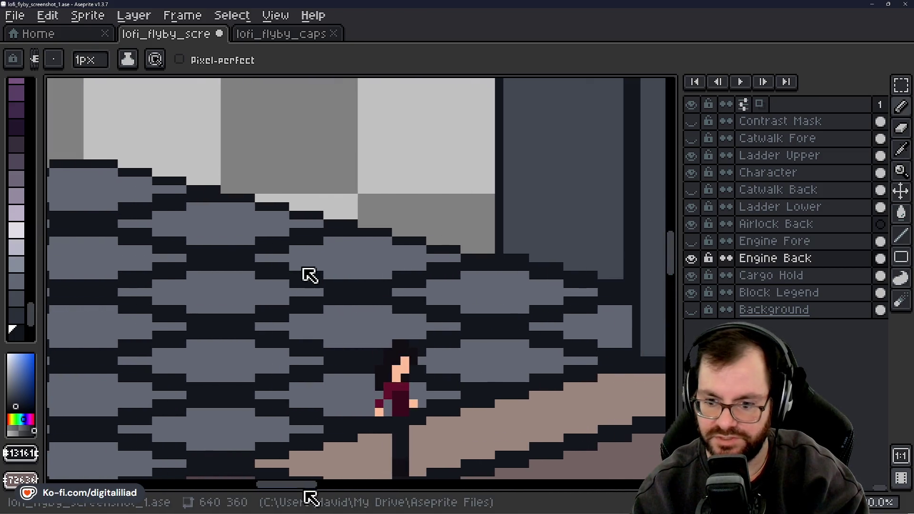
{"action": "left_click_drag", "start_coordinate": [679, 259], "coordinate": [679, 271]}
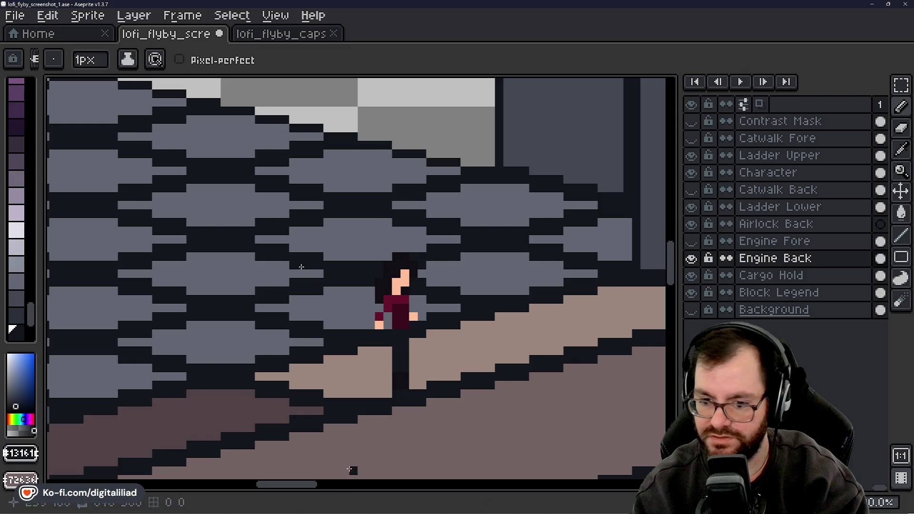
{"action": "left_click_drag", "start_coordinate": [306, 490], "coordinate": [343, 490]}
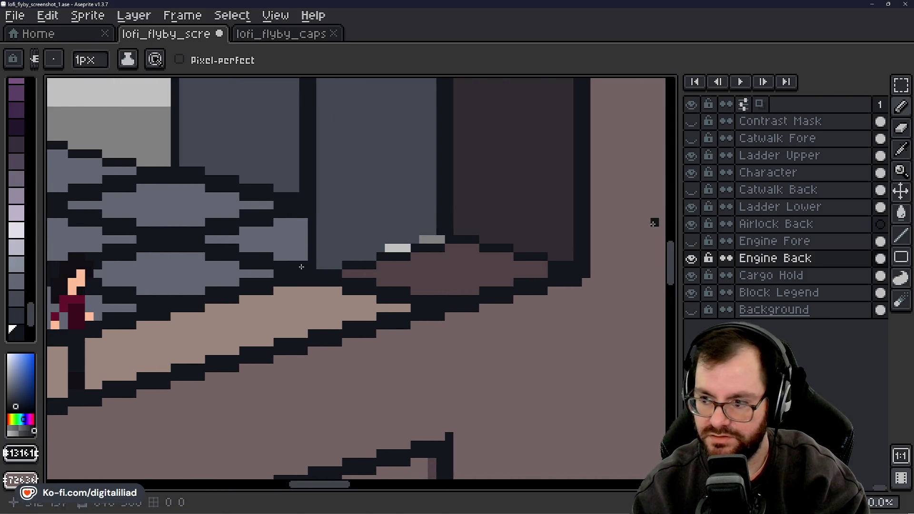
{"action": "mouse_move", "coordinate": [673, 255]}
{"action": "left_mouse_down"}
{"action": "mouse_move", "coordinate": [671, 238]}
{"action": "mouse_move", "coordinate": [671, 248]}
{"action": "left_mouse_up"}
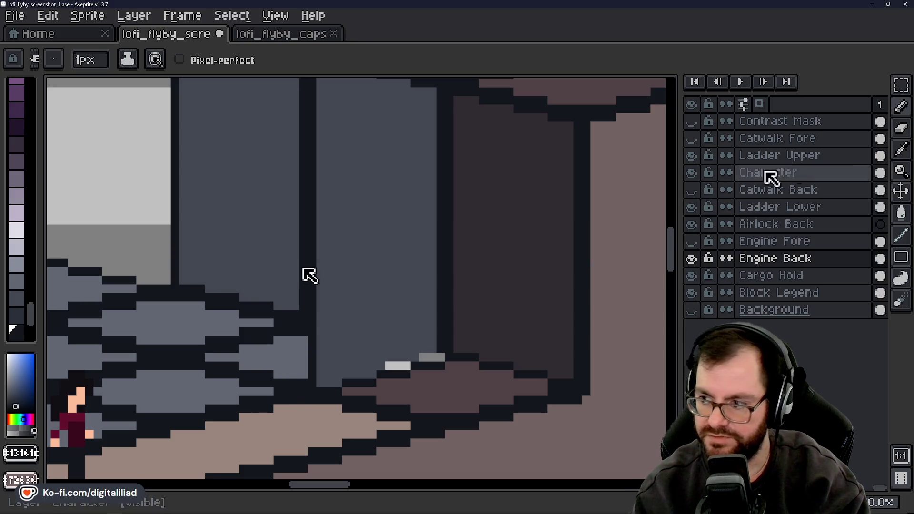
{"action": "key", "text": "i"}
{"action": "left_click", "coordinate": [304, 348]}
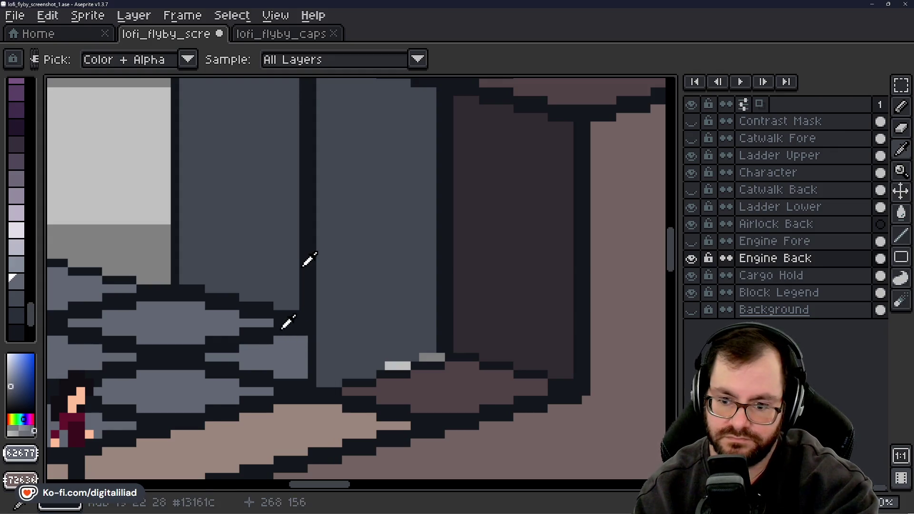
{"action": "right_click", "coordinate": [288, 320]}
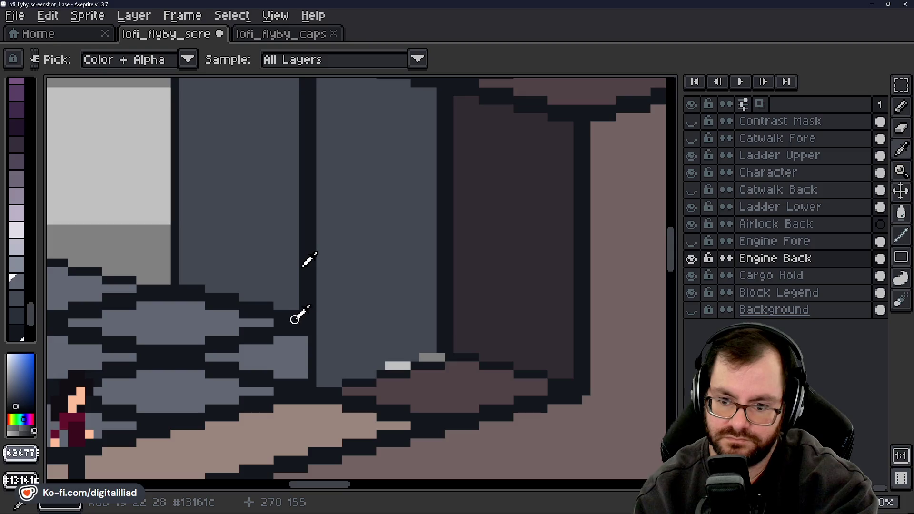
{"action": "left_click", "coordinate": [901, 107]}
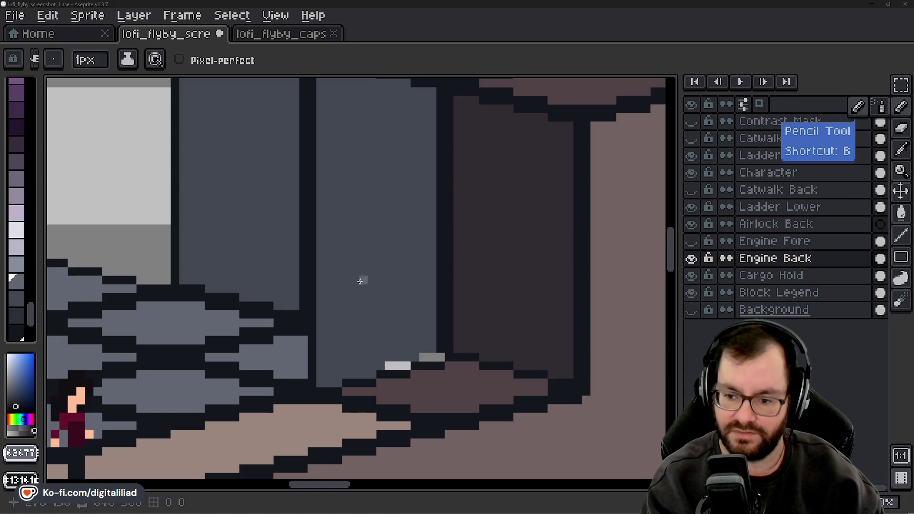
Sample the light grey-blue and paint it over the dark column, extending the base block right
{"action": "left_click", "coordinate": [361, 267], "text": "alt"}
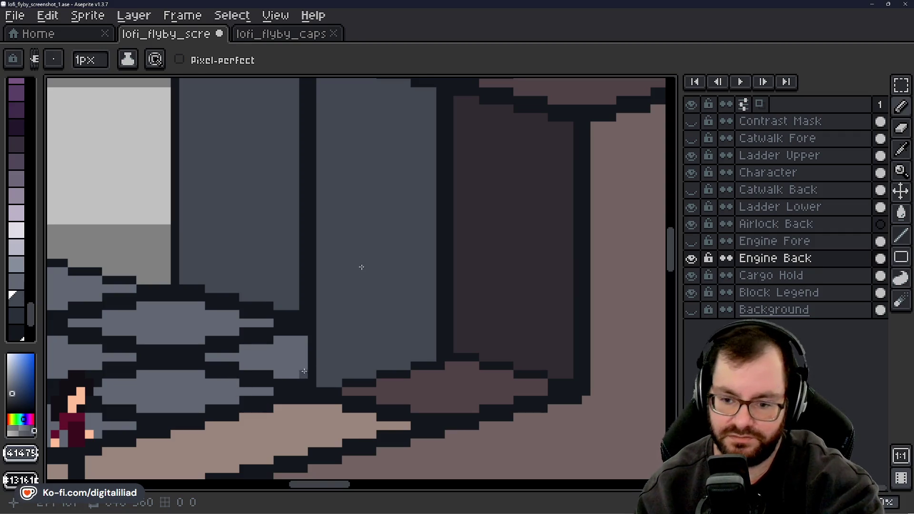
{"action": "left_click", "coordinate": [306, 347], "text": "alt"}
{"action": "left_click_drag", "start_coordinate": [305, 345], "coordinate": [312, 356]}
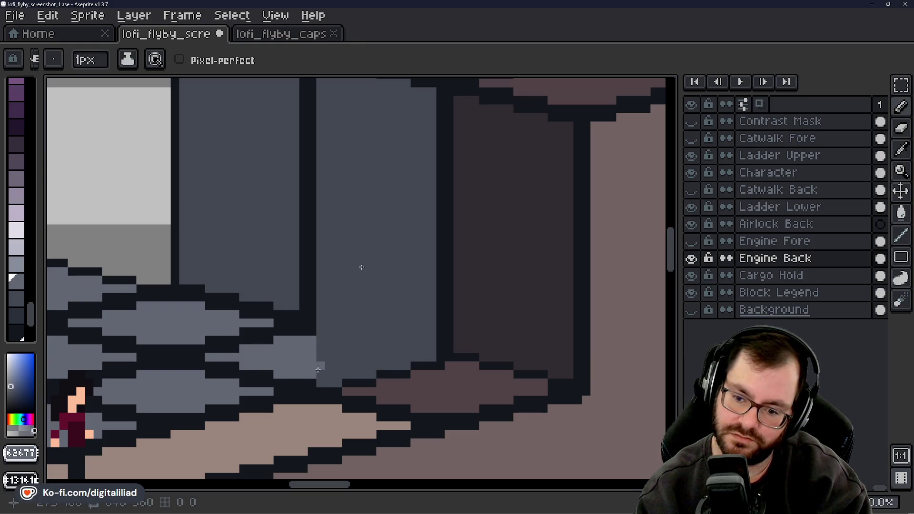
{"action": "left_click", "coordinate": [319, 371]}
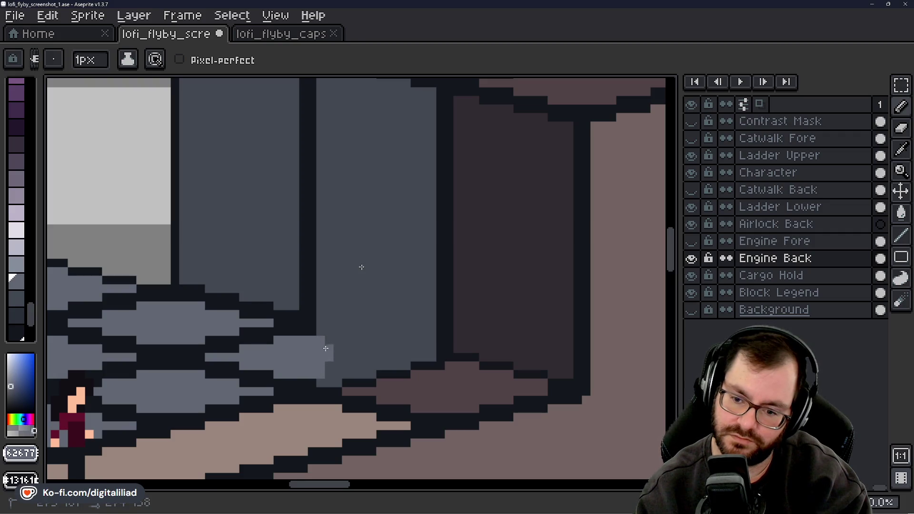
{"action": "mouse_move", "coordinate": [331, 347]}
{"action": "left_mouse_down"}
{"action": "mouse_move", "coordinate": [337, 340]}
{"action": "mouse_move", "coordinate": [337, 374]}
{"action": "mouse_move", "coordinate": [346, 352]}
{"action": "mouse_move", "coordinate": [364, 362]}
{"action": "mouse_move", "coordinate": [404, 359]}
{"action": "left_mouse_up"}
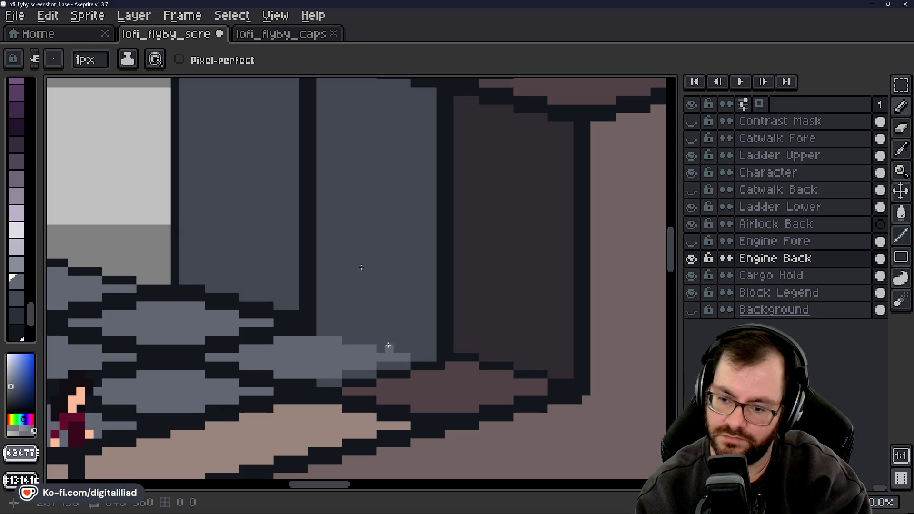
Repaint the block's lower edge dark as a stepped diagonal outline up to the step corner
{"action": "left_click_drag", "start_coordinate": [329, 383], "coordinate": [320, 383]}
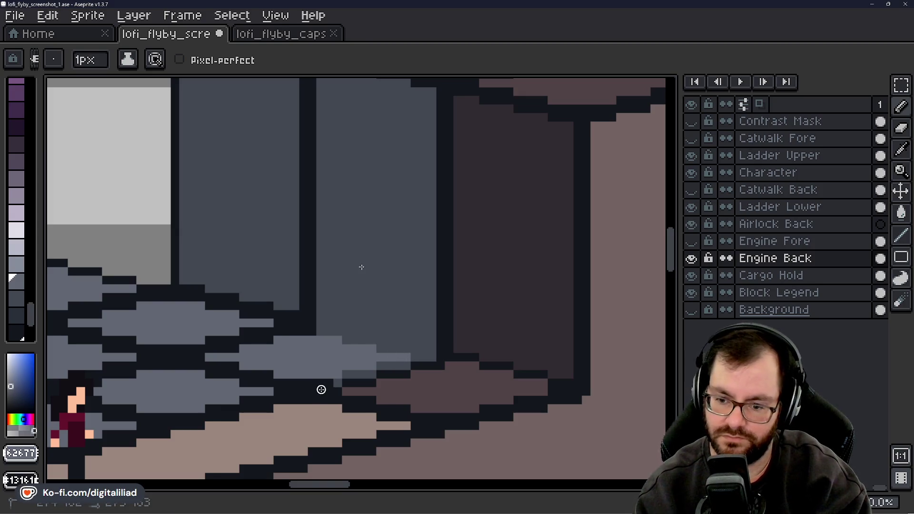
{"action": "left_click", "coordinate": [337, 383]}
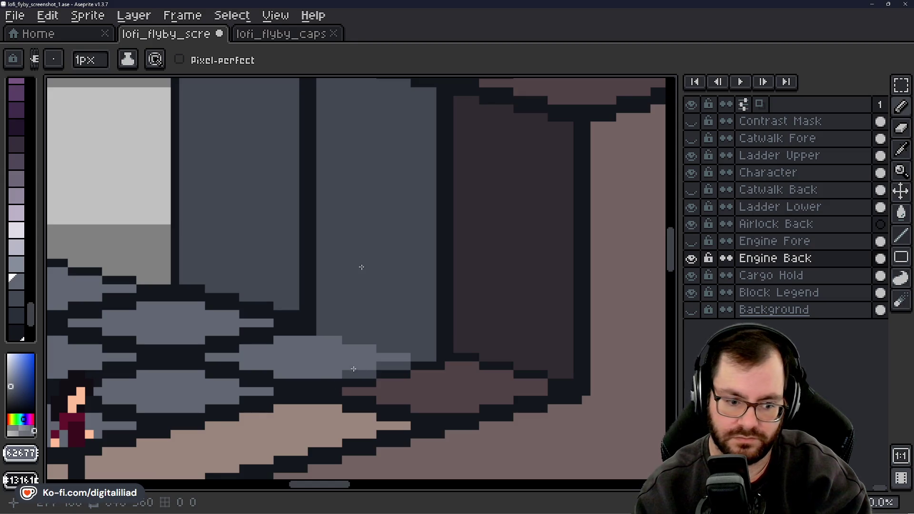
{"action": "left_click", "coordinate": [349, 373]}
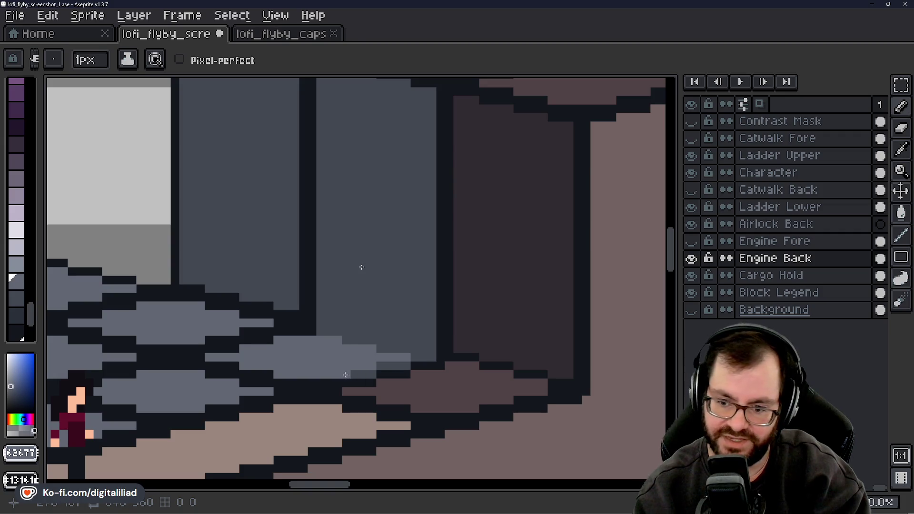
{"action": "mouse_move", "coordinate": [348, 377]}
{"action": "left_mouse_down"}
{"action": "mouse_move", "coordinate": [438, 356]}
{"action": "mouse_move", "coordinate": [396, 349]}
{"action": "left_mouse_up"}
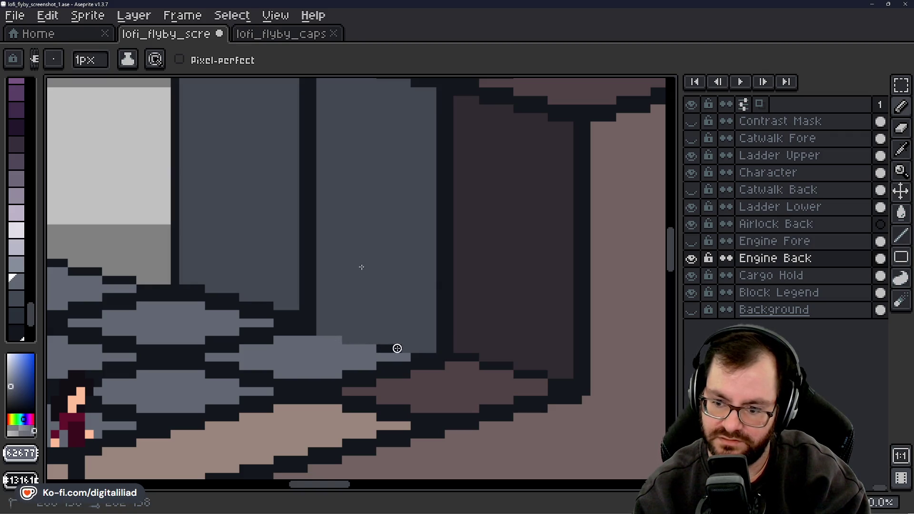
{"action": "left_click", "coordinate": [350, 340]}
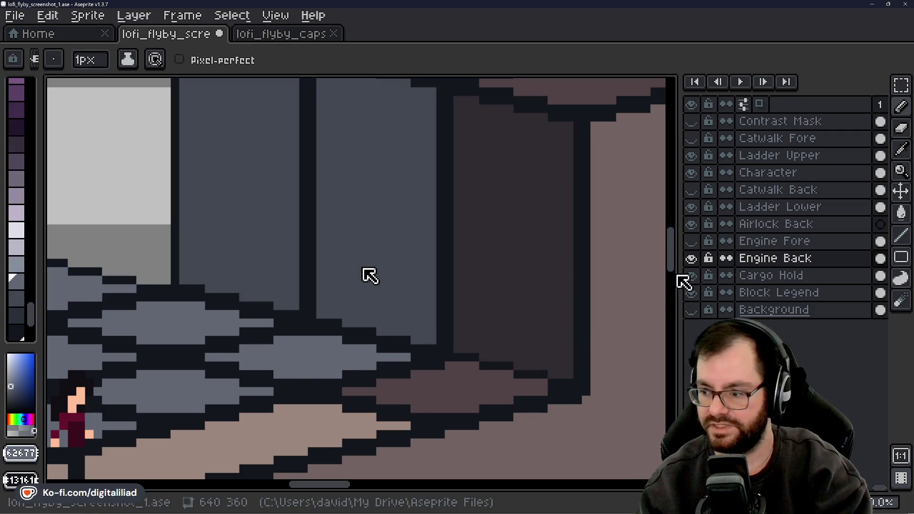
{"action": "mouse_move", "coordinate": [679, 271]}
{"action": "left_mouse_down"}
{"action": "mouse_move", "coordinate": [673, 247]}
{"action": "mouse_move", "coordinate": [677, 271]}
{"action": "left_mouse_up"}
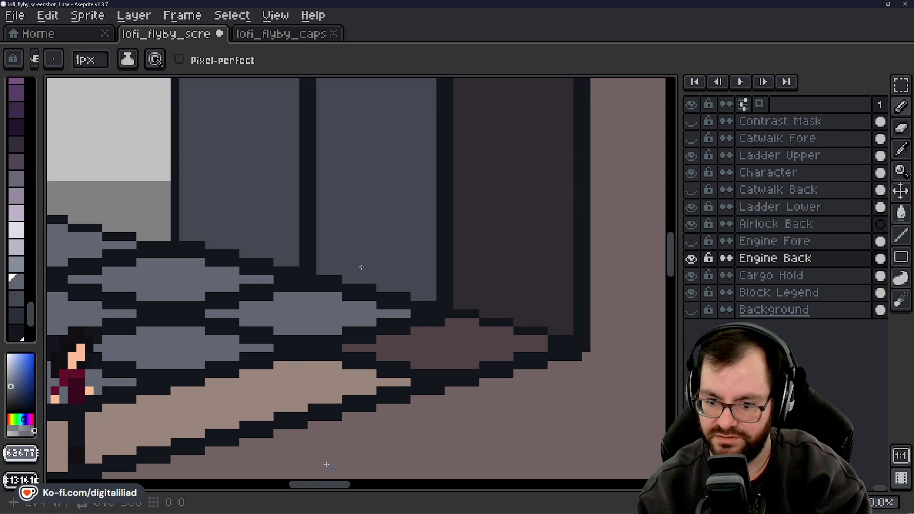
{"action": "left_click_drag", "start_coordinate": [326, 485], "coordinate": [320, 484]}
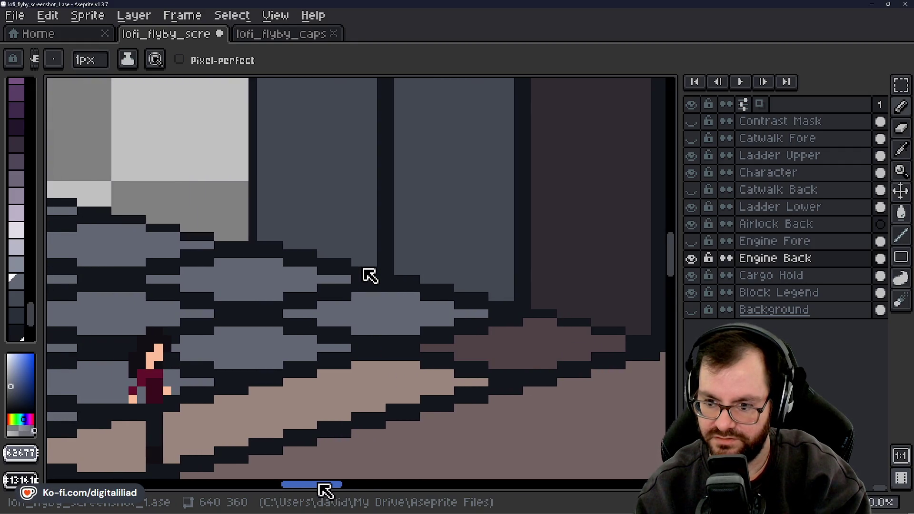
{"action": "mouse_move", "coordinate": [320, 485]}
{"action": "left_mouse_down"}
{"action": "mouse_move", "coordinate": [328, 485]}
{"action": "mouse_move", "coordinate": [261, 489]}
{"action": "mouse_move", "coordinate": [317, 504]}
{"action": "mouse_move", "coordinate": [245, 503]}
{"action": "mouse_move", "coordinate": [319, 509]}
{"action": "mouse_move", "coordinate": [273, 508]}
{"action": "mouse_move", "coordinate": [289, 508]}
{"action": "left_mouse_up"}
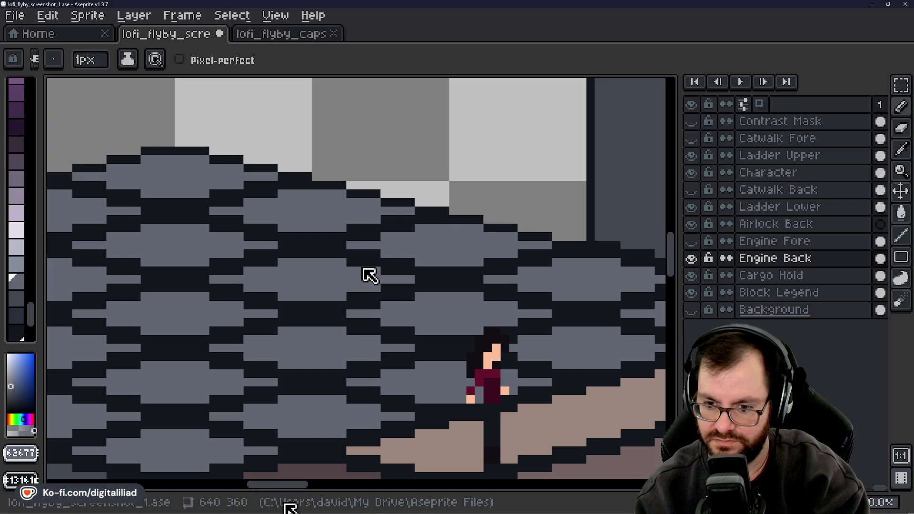
{"action": "mouse_move", "coordinate": [289, 509]}
{"action": "left_mouse_down"}
{"action": "mouse_move", "coordinate": [280, 509]}
{"action": "mouse_move", "coordinate": [322, 507]}
{"action": "mouse_move", "coordinate": [232, 509]}
{"action": "mouse_move", "coordinate": [297, 509]}
{"action": "mouse_move", "coordinate": [272, 509]}
{"action": "mouse_move", "coordinate": [271, 484]}
{"action": "mouse_move", "coordinate": [291, 484]}
{"action": "mouse_move", "coordinate": [259, 484]}
{"action": "left_mouse_up"}
Pan to the platform's left corner and try several selections of its tip, then undo
{"action": "scroll", "coordinate": [370, 275], "scroll_direction": "left", "scroll_amount": 5}
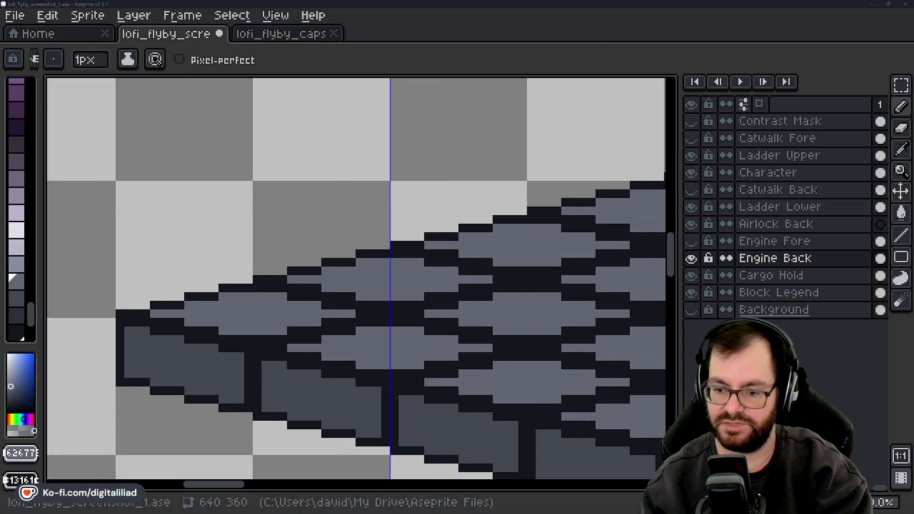
{"action": "scroll", "coordinate": [214, 253], "scroll_direction": "down", "scroll_amount": 4}
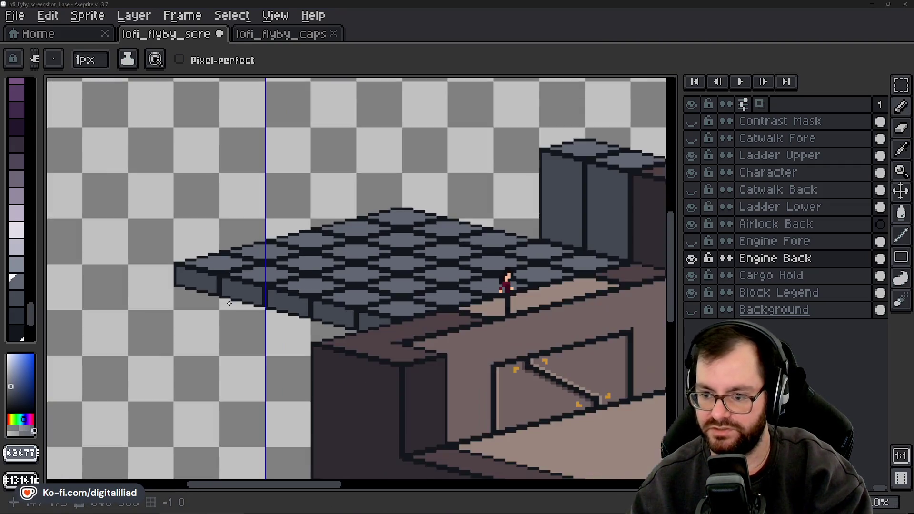
{"action": "scroll", "coordinate": [369, 271], "scroll_direction": "right", "scroll_amount": 2}
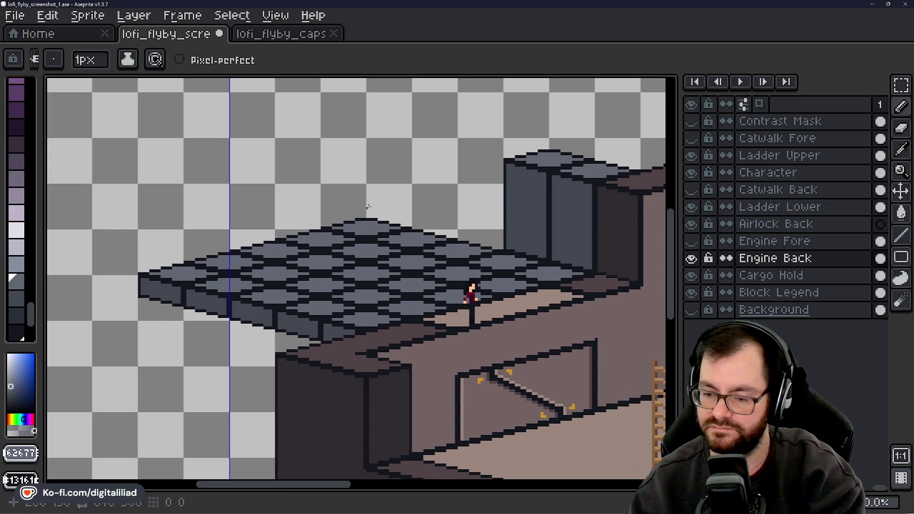
{"action": "scroll", "coordinate": [274, 305], "scroll_direction": "up", "scroll_amount": 1}
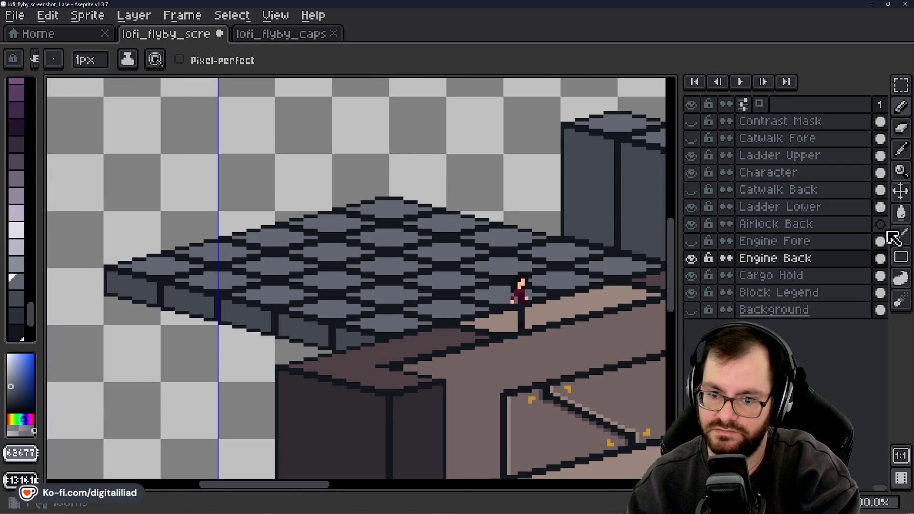
{"action": "key", "text": "q"}
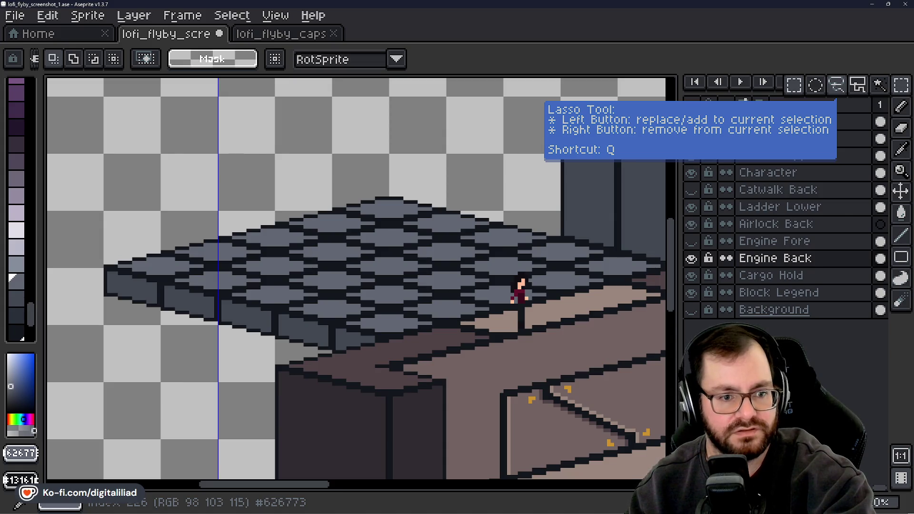
{"action": "left_click_drag", "start_coordinate": [98, 256], "coordinate": [170, 262]}
{"action": "scroll", "coordinate": [169, 261], "scroll_direction": "up", "scroll_amount": 3}
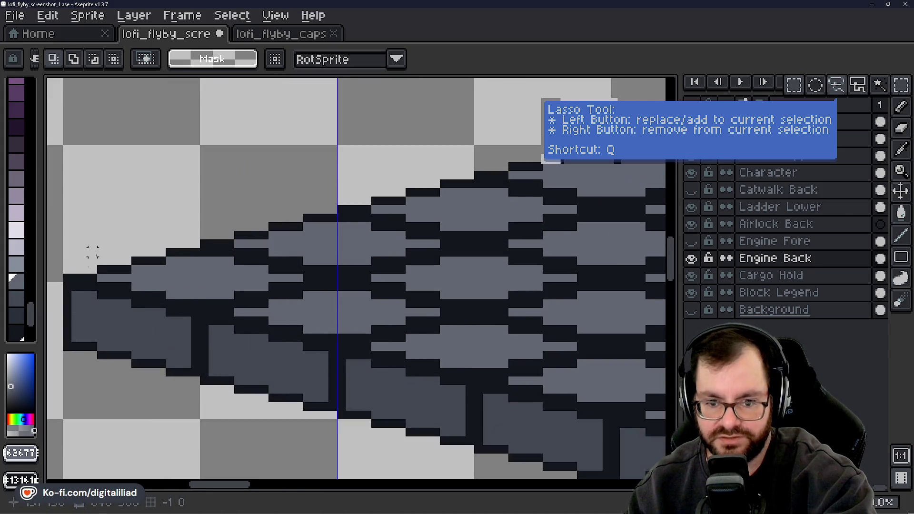
{"action": "left_click_drag", "start_coordinate": [90, 253], "coordinate": [134, 241]}
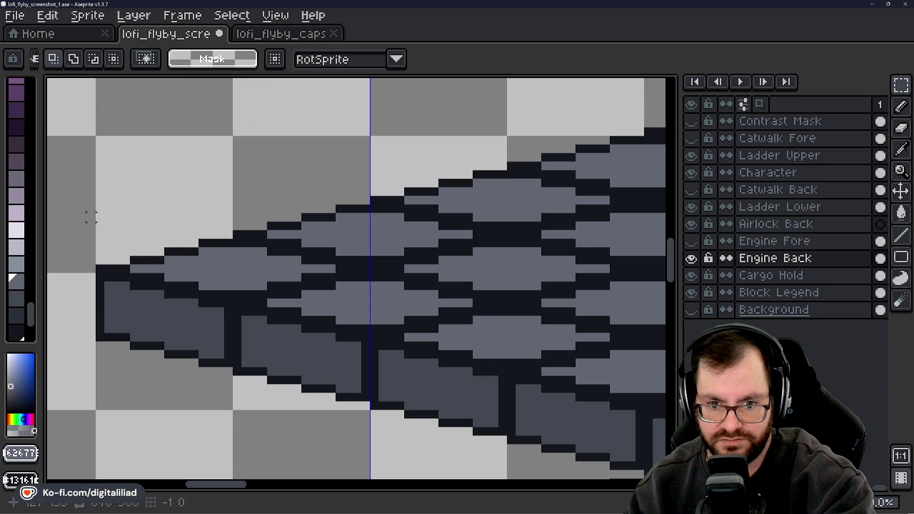
{"action": "mouse_move", "coordinate": [97, 206]}
{"action": "left_mouse_down"}
{"action": "mouse_move", "coordinate": [153, 265]}
{"action": "mouse_move", "coordinate": [338, 408]}
{"action": "mouse_move", "coordinate": [365, 407]}
{"action": "left_mouse_up"}
{"action": "scroll", "coordinate": [193, 345], "scroll_direction": "down", "scroll_amount": 2}
{"action": "left_click_drag", "start_coordinate": [292, 268], "coordinate": [265, 291]}
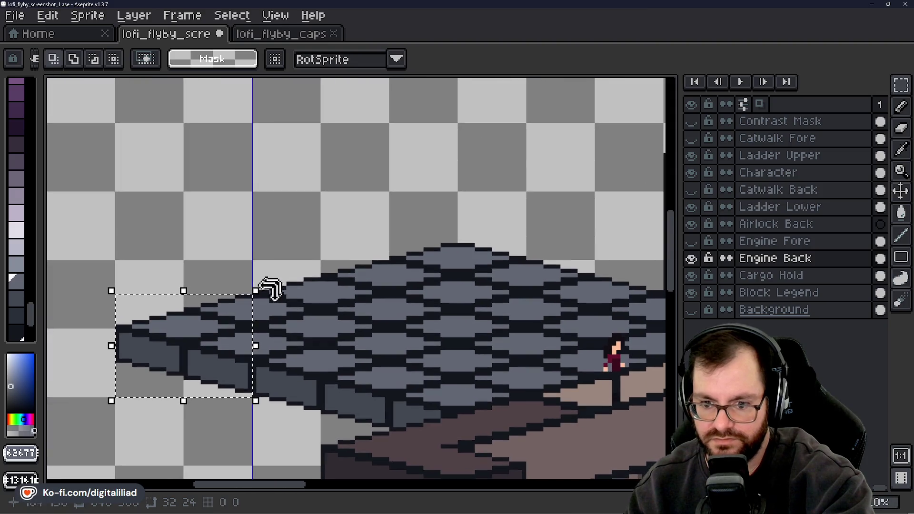
{"action": "scroll", "coordinate": [252, 329], "scroll_direction": "up", "scroll_amount": 1}
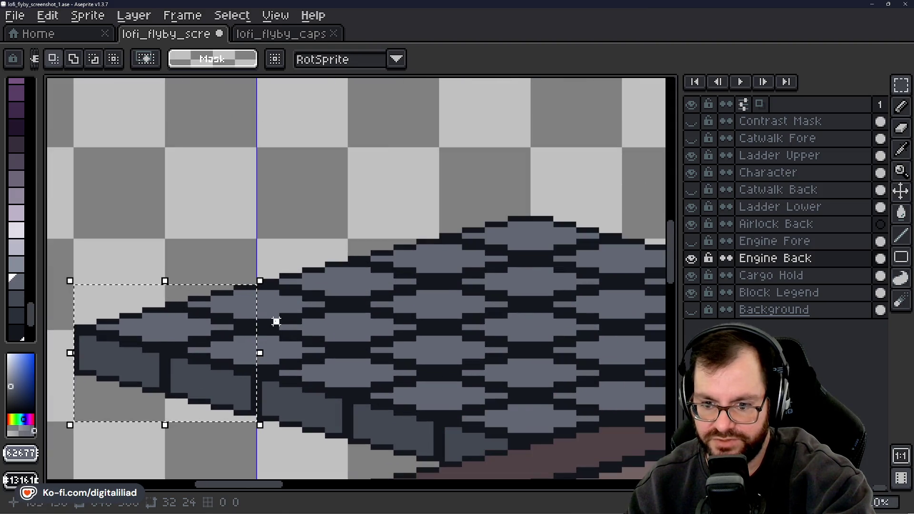
{"action": "mouse_move", "coordinate": [276, 321]}
{"action": "left_mouse_down"}
{"action": "mouse_move", "coordinate": [257, 295]}
{"action": "mouse_move", "coordinate": [268, 312]}
{"action": "mouse_move", "coordinate": [261, 275]}
{"action": "left_mouse_up"}
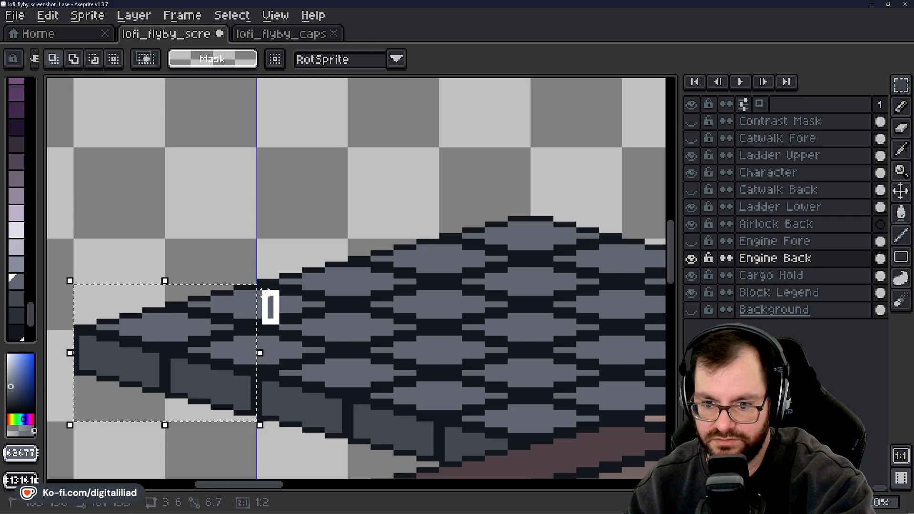
{"action": "left_click_drag", "start_coordinate": [264, 309], "coordinate": [265, 311]}
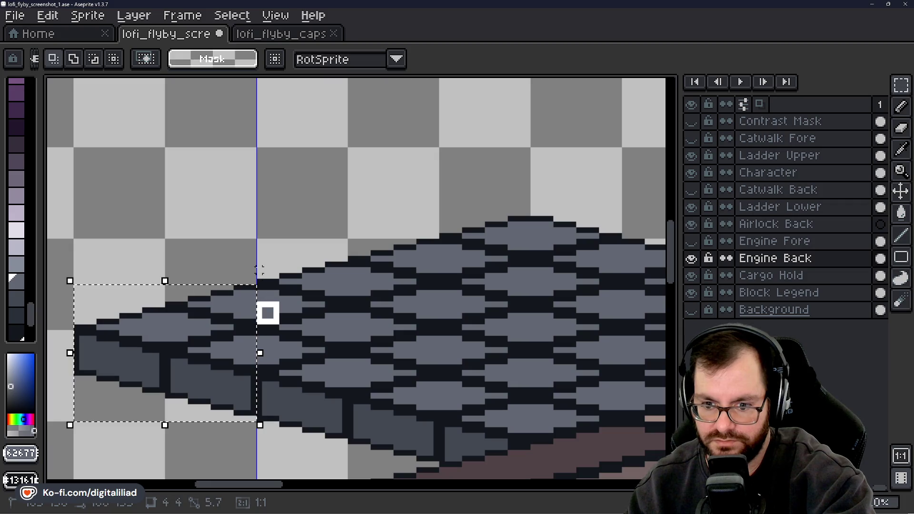
{"action": "left_click_drag", "start_coordinate": [259, 269], "coordinate": [258, 270]}
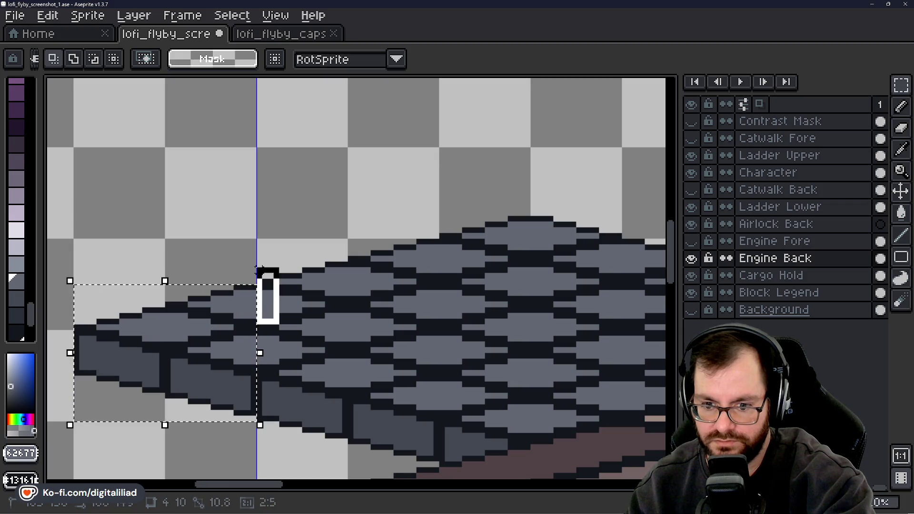
{"action": "key", "text": "ctrl+z"}
{"action": "key", "text": "ctrl+z"}
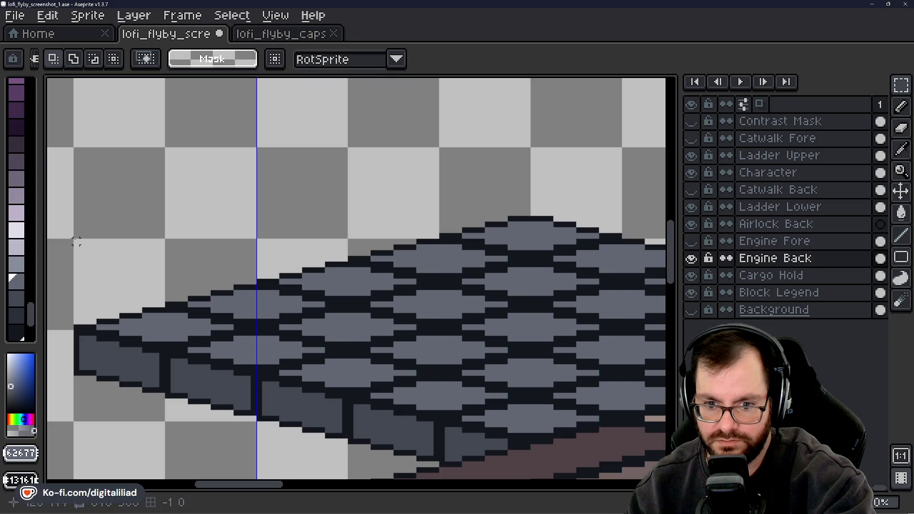
Select the platform's left tip, nudge it down one pixel, and zoom out to the whole scene
{"action": "mouse_move", "coordinate": [77, 242]}
{"action": "left_mouse_down"}
{"action": "mouse_move", "coordinate": [163, 352]}
{"action": "mouse_move", "coordinate": [258, 440]}
{"action": "left_mouse_up"}
{"action": "key", "text": "Down"}
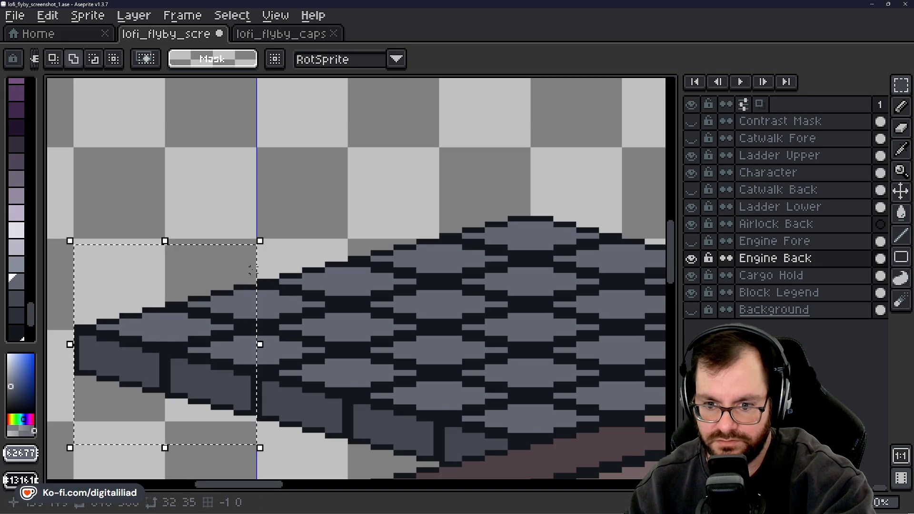
{"action": "mouse_move", "coordinate": [257, 222]}
{"action": "left_mouse_down"}
{"action": "mouse_move", "coordinate": [281, 316]}
{"action": "mouse_move", "coordinate": [272, 312]}
{"action": "left_mouse_up"}
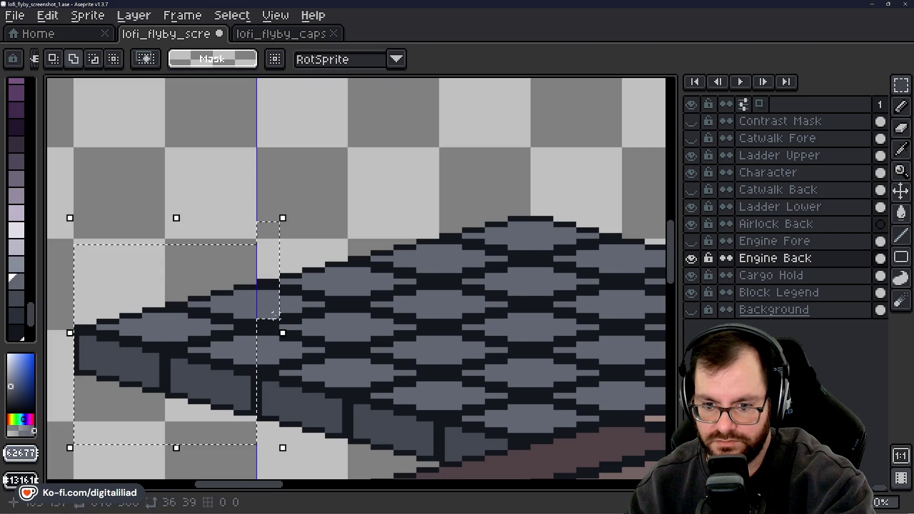
{"action": "scroll", "coordinate": [247, 332], "scroll_direction": "down", "scroll_amount": 2}
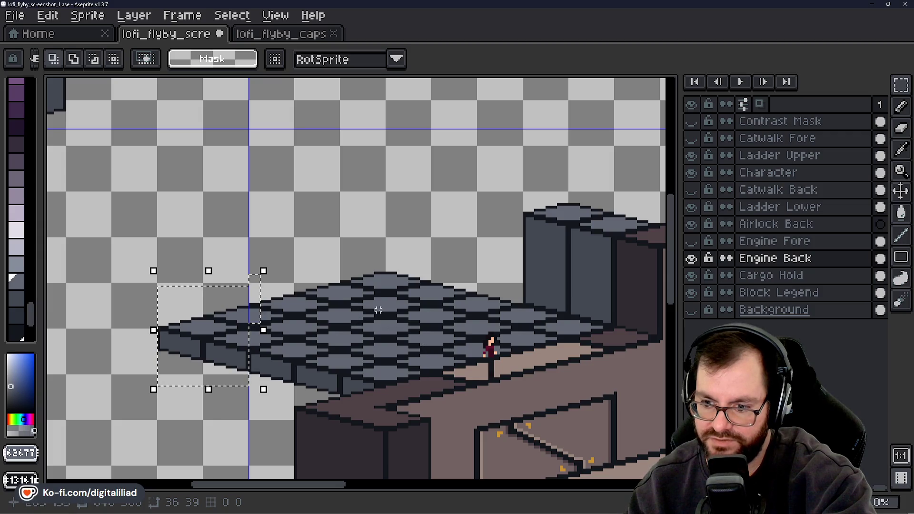
{"action": "scroll", "coordinate": [383, 330], "scroll_direction": "down", "scroll_amount": 2}
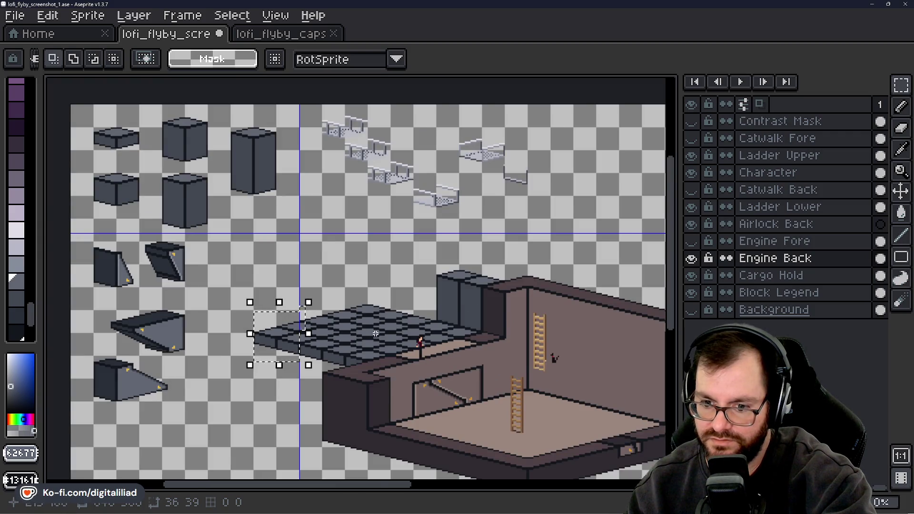
Flick the Engine Fore layer on and off to compare, leaving it hidden
{"action": "scroll", "coordinate": [376, 334], "scroll_direction": "up", "scroll_amount": 2}
{"action": "scroll", "coordinate": [243, 290], "scroll_direction": "up", "scroll_amount": 1}
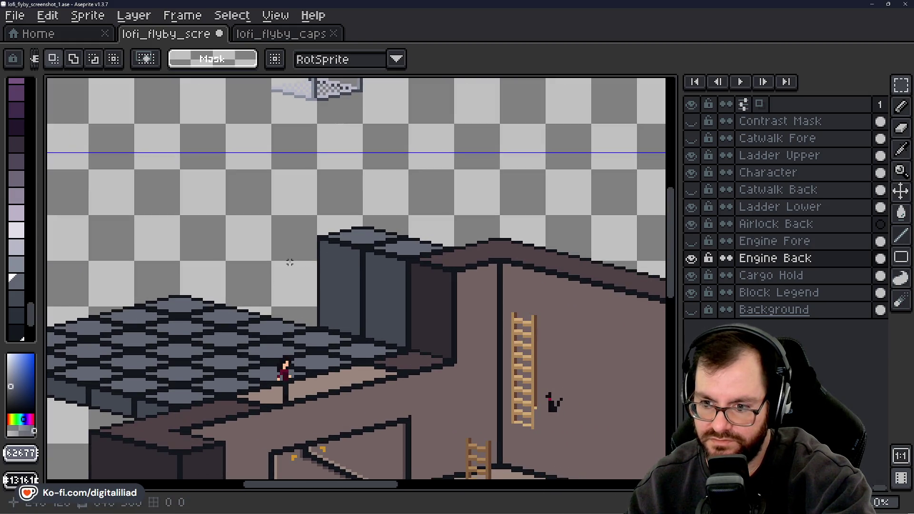
{"action": "left_click", "coordinate": [691, 240]}
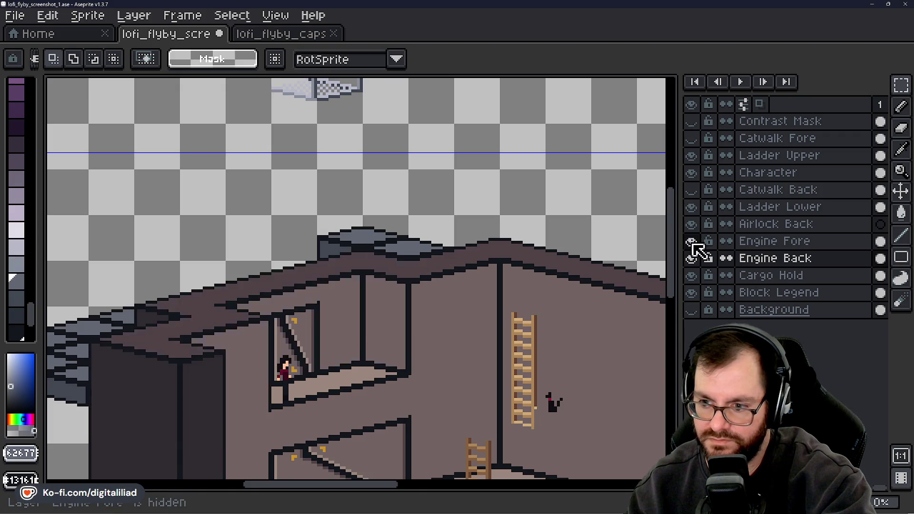
{"action": "left_click", "coordinate": [692, 241]}
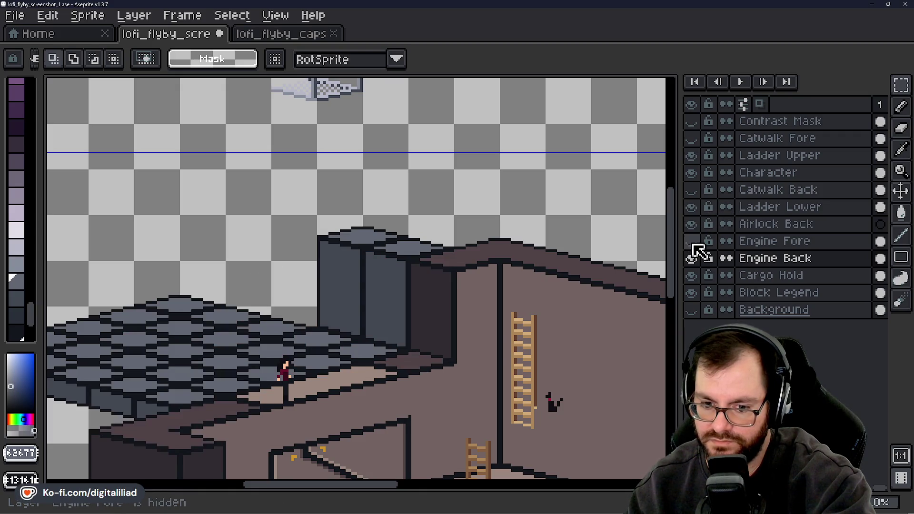
{"action": "left_click", "coordinate": [692, 242]}
{"action": "left_click", "coordinate": [692, 242]}
{"action": "left_click", "coordinate": [692, 241]}
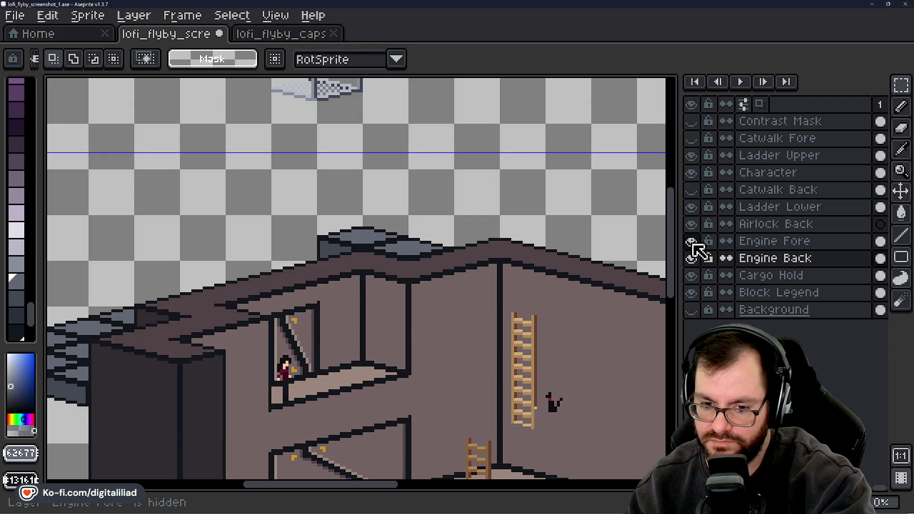
{"action": "left_click", "coordinate": [693, 242]}
{"action": "left_click", "coordinate": [693, 242]}
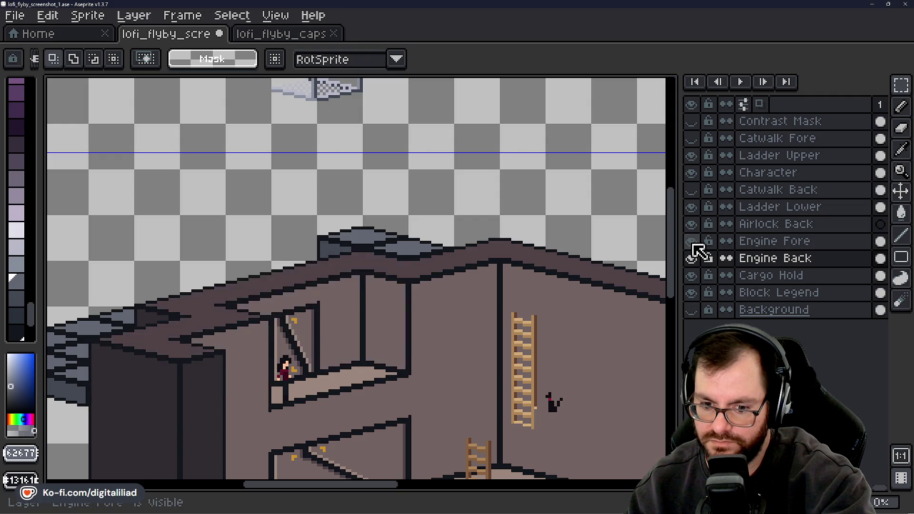
{"action": "left_click", "coordinate": [692, 241]}
{"action": "left_click", "coordinate": [692, 242]}
{"action": "left_click", "coordinate": [692, 242]}
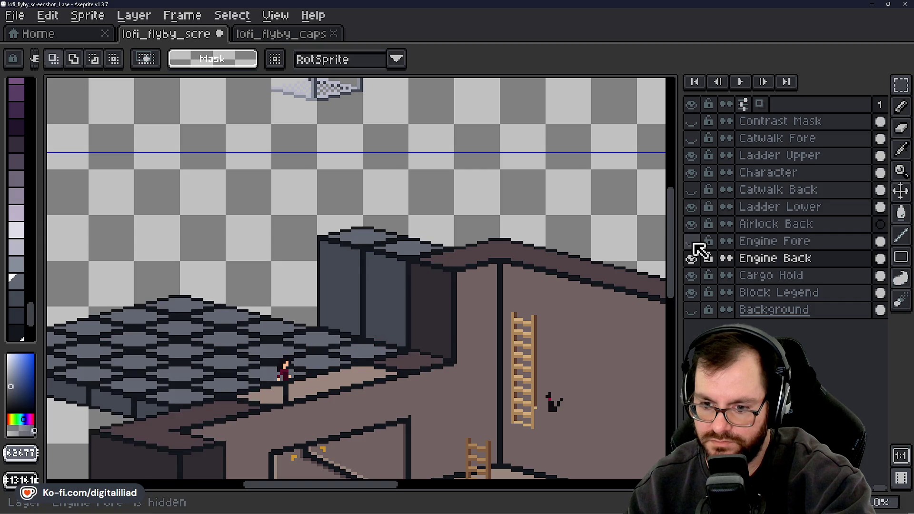
{"action": "left_click", "coordinate": [693, 241]}
{"action": "left_click", "coordinate": [692, 242]}
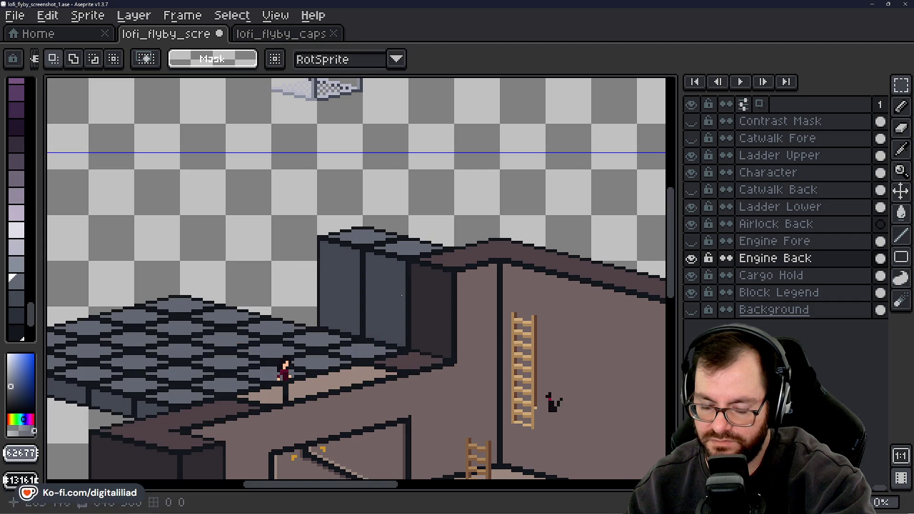
Pan to the tall engine block and draw a selection rectangle around it
{"action": "mouse_move", "coordinate": [263, 316]}
{"action": "left_mouse_down"}
{"action": "mouse_move", "coordinate": [377, 280]}
{"action": "mouse_move", "coordinate": [469, 291]}
{"action": "mouse_move", "coordinate": [446, 322]}
{"action": "left_mouse_up"}
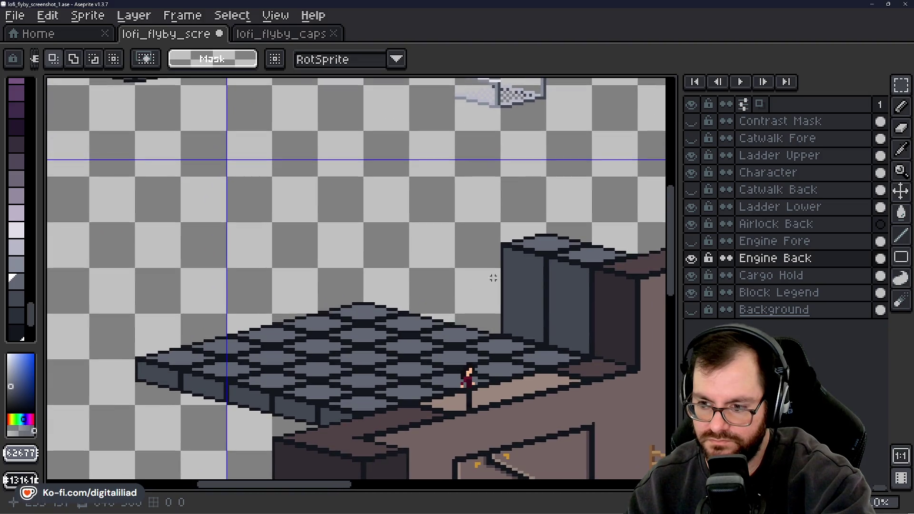
{"action": "left_click_drag", "start_coordinate": [489, 276], "coordinate": [436, 272]}
{"action": "mouse_move", "coordinate": [437, 209]}
{"action": "left_mouse_down"}
{"action": "mouse_move", "coordinate": [525, 289]}
{"action": "mouse_move", "coordinate": [514, 299]}
{"action": "mouse_move", "coordinate": [519, 325]}
{"action": "mouse_move", "coordinate": [541, 350]}
{"action": "mouse_move", "coordinate": [582, 349]}
{"action": "left_mouse_up"}
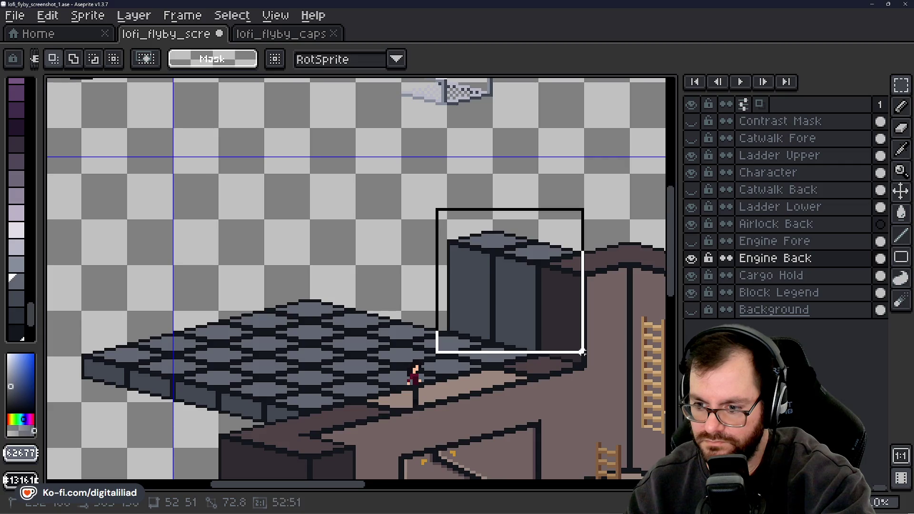
Erase the tall engine block and pick the platform's dark outline and grey colours
{"action": "key", "text": "Delete"}
{"action": "scroll", "coordinate": [443, 329], "scroll_direction": "up", "scroll_amount": 4}
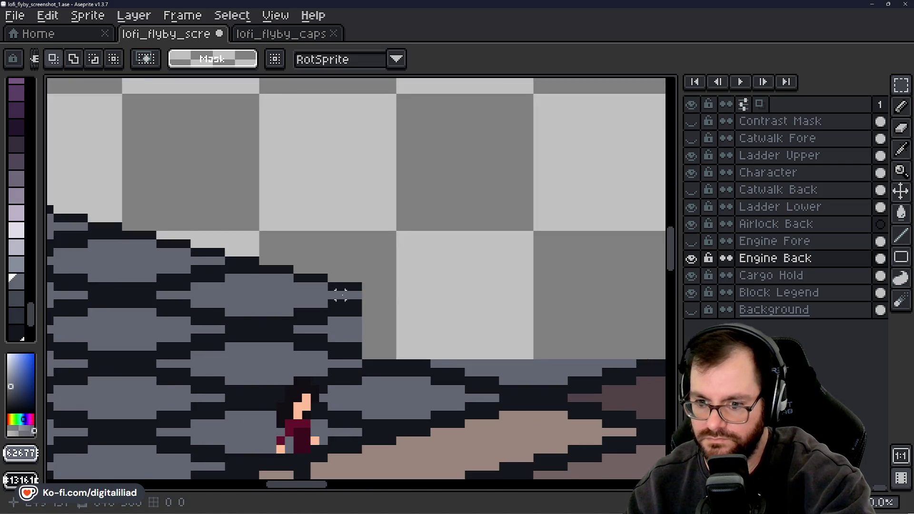
{"action": "left_click_drag", "start_coordinate": [340, 295], "coordinate": [289, 279]}
{"action": "left_click", "coordinate": [293, 284], "text": "alt"}
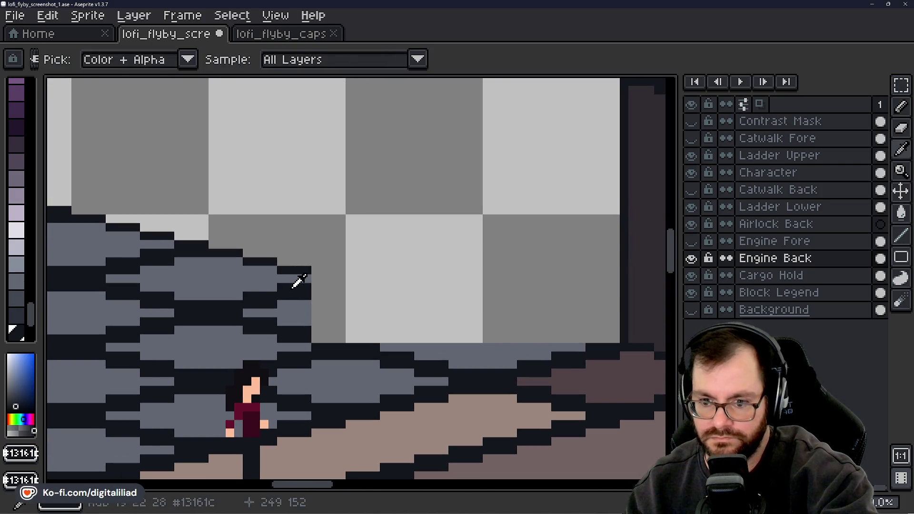
{"action": "right_click", "coordinate": [259, 278], "text": "alt"}
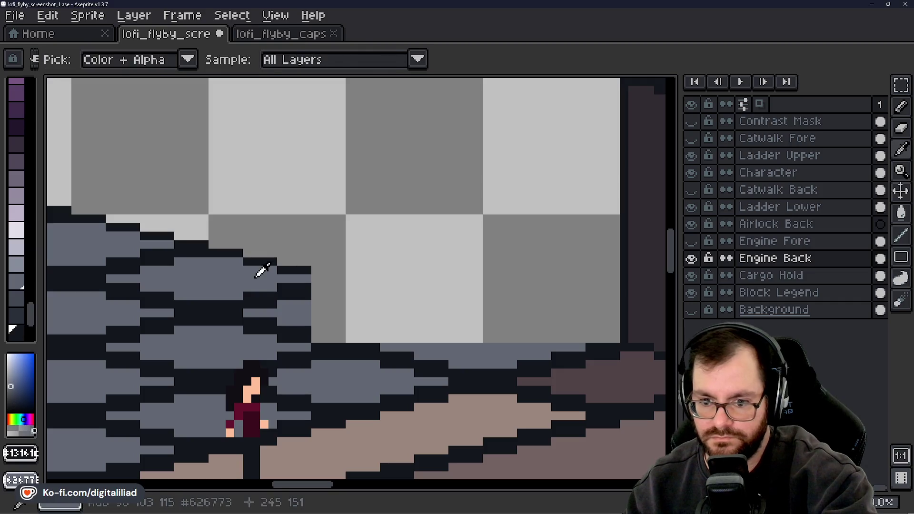
Draw a dark stair-step outline extending the platform's back edge rightward toward the wall
{"action": "left_click", "coordinate": [901, 114]}
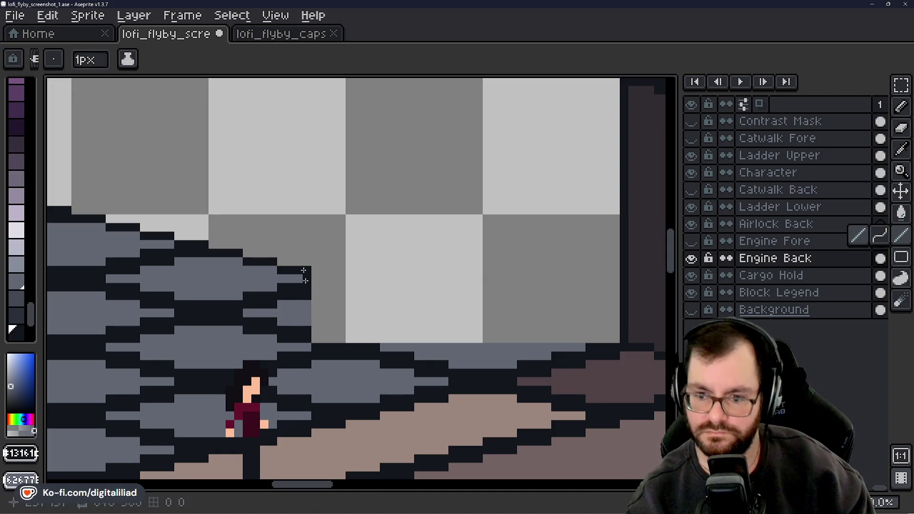
{"action": "left_click", "coordinate": [315, 277]}
{"action": "left_click_drag", "start_coordinate": [316, 278], "coordinate": [447, 304]}
{"action": "left_click_drag", "start_coordinate": [457, 311], "coordinate": [476, 313]}
{"action": "left_click_drag", "start_coordinate": [486, 321], "coordinate": [581, 336]}
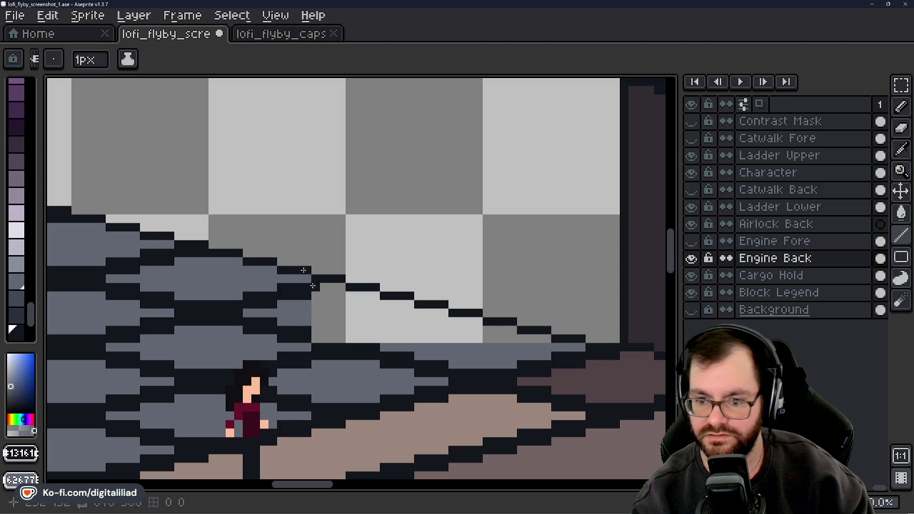
{"action": "left_click_drag", "start_coordinate": [314, 287], "coordinate": [344, 287]}
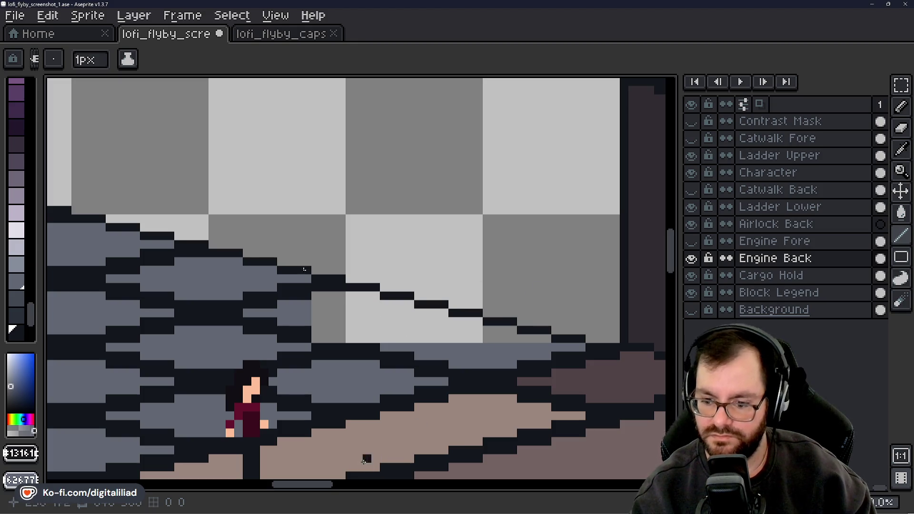
{"action": "mouse_move", "coordinate": [325, 486]}
{"action": "left_mouse_down"}
{"action": "mouse_move", "coordinate": [245, 485]}
{"action": "mouse_move", "coordinate": [340, 482]}
{"action": "left_mouse_up"}
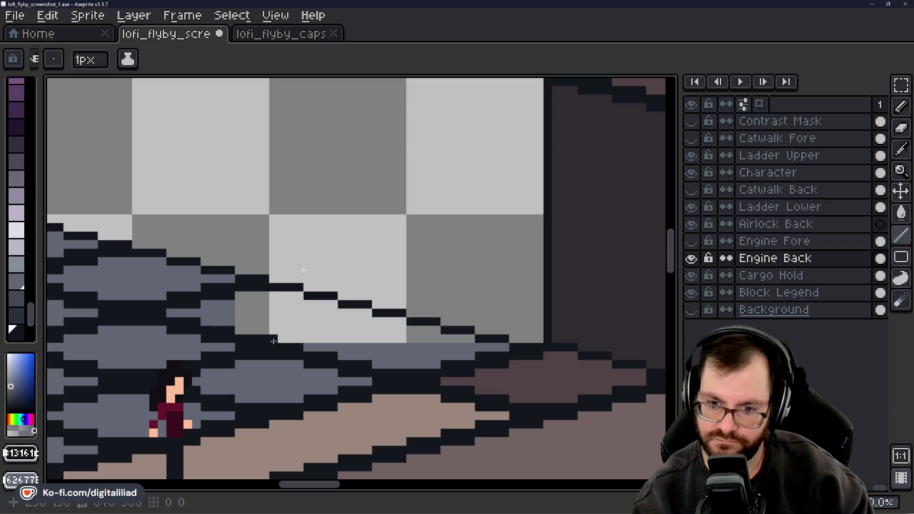
Thicken the platform's lower outline with a row of dark pixels
{"action": "left_click_drag", "start_coordinate": [274, 342], "coordinate": [290, 341]}
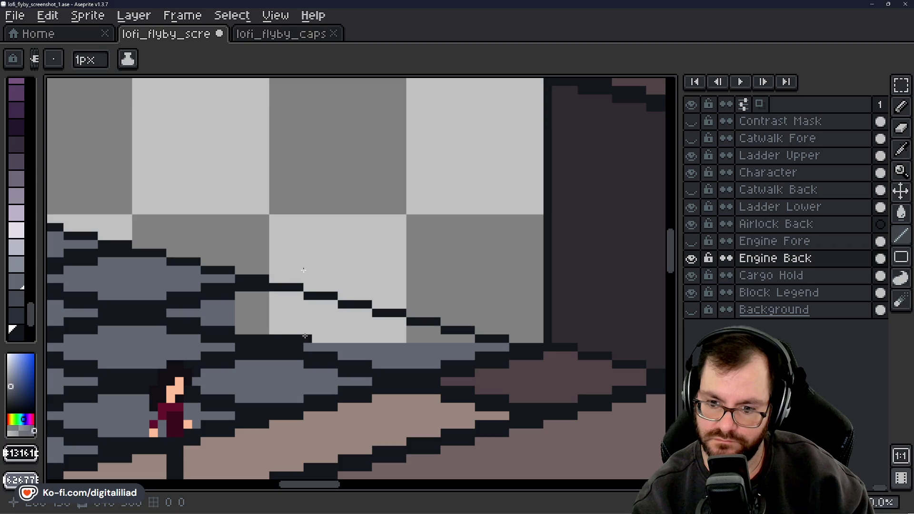
{"action": "mouse_move", "coordinate": [307, 339]}
{"action": "left_mouse_down"}
{"action": "mouse_move", "coordinate": [368, 331]}
{"action": "mouse_move", "coordinate": [351, 322]}
{"action": "mouse_move", "coordinate": [404, 322]}
{"action": "left_mouse_up"}
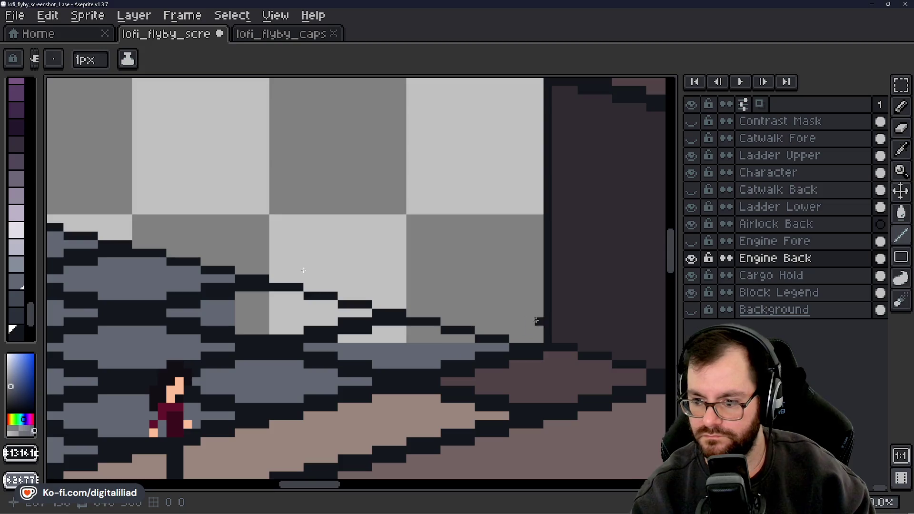
{"action": "left_click_drag", "start_coordinate": [309, 484], "coordinate": [298, 484]}
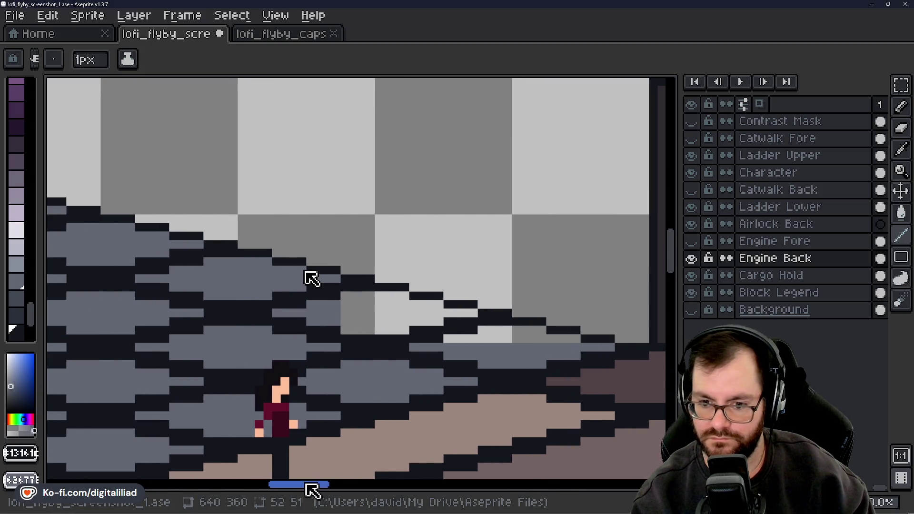
Bucket-fill the extended platform area grey and the light gap in the engine block stripes
{"action": "key", "text": "g"}
{"action": "left_click", "coordinate": [372, 309]}
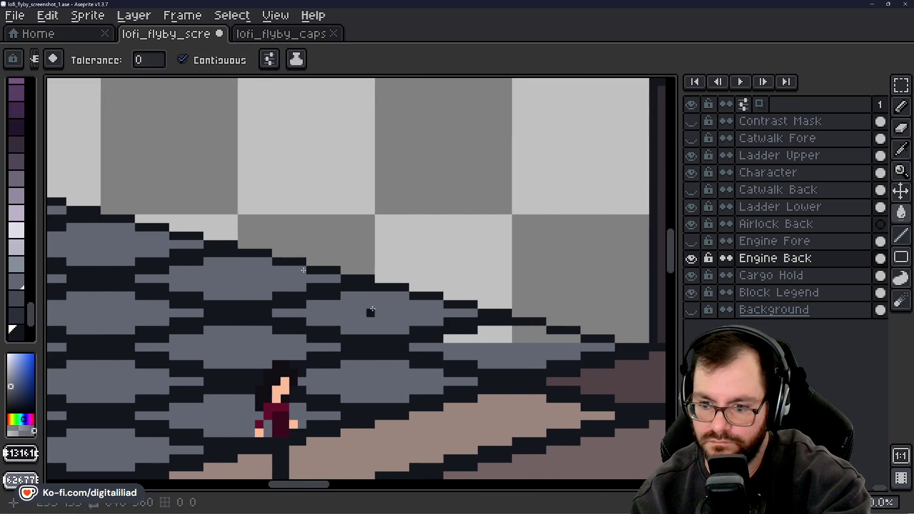
{"action": "left_click", "coordinate": [495, 333]}
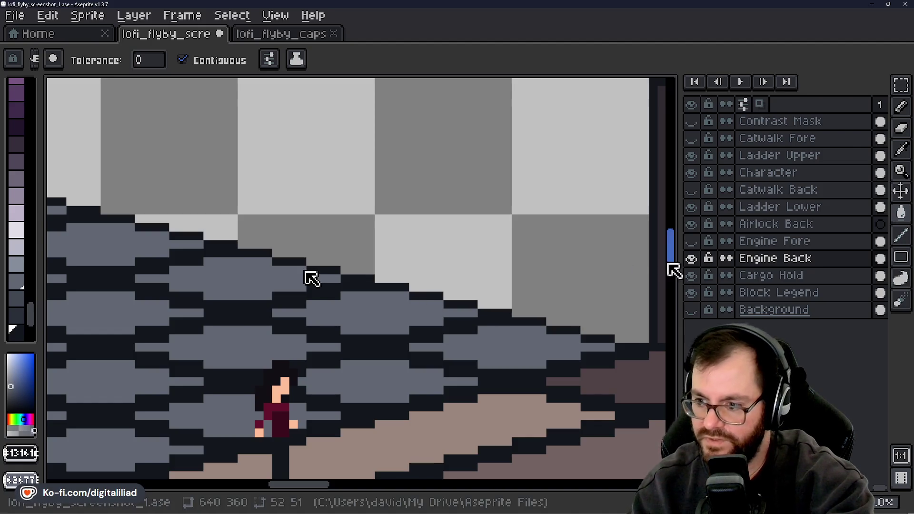
Scroll the canvas and layers panel over to the block legend
{"action": "mouse_move", "coordinate": [672, 265]}
{"action": "left_mouse_down"}
{"action": "mouse_move", "coordinate": [672, 257]}
{"action": "mouse_move", "coordinate": [672, 276]}
{"action": "left_mouse_up"}
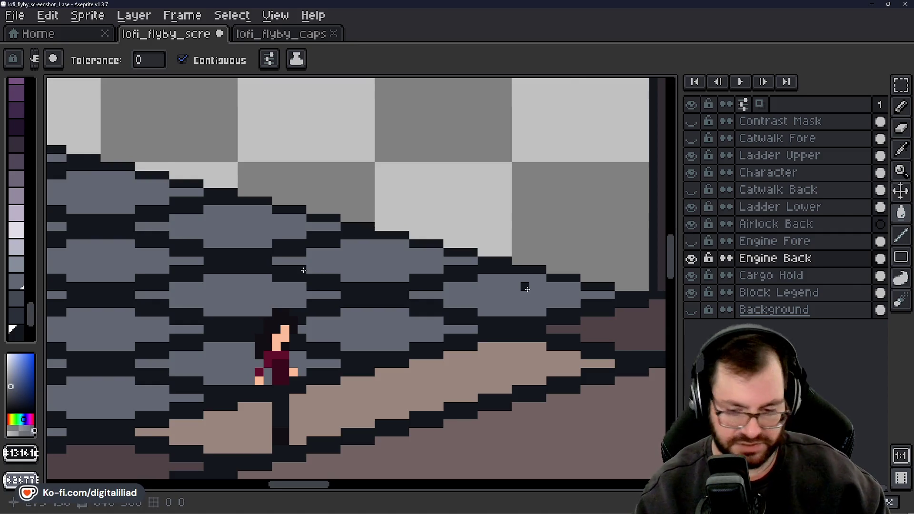
{"action": "scroll", "coordinate": [304, 270], "scroll_direction": "down", "scroll_amount": 4}
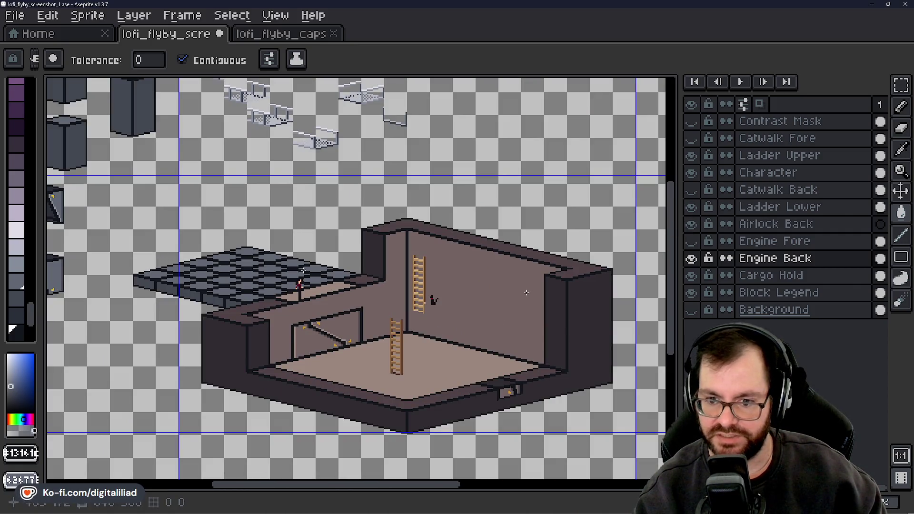
{"action": "scroll", "coordinate": [303, 270], "scroll_direction": "up", "scroll_amount": 1}
{"action": "mouse_move", "coordinate": [670, 269]}
{"action": "left_mouse_down"}
{"action": "mouse_move", "coordinate": [678, 271]}
{"action": "mouse_move", "coordinate": [669, 243]}
{"action": "left_mouse_up"}
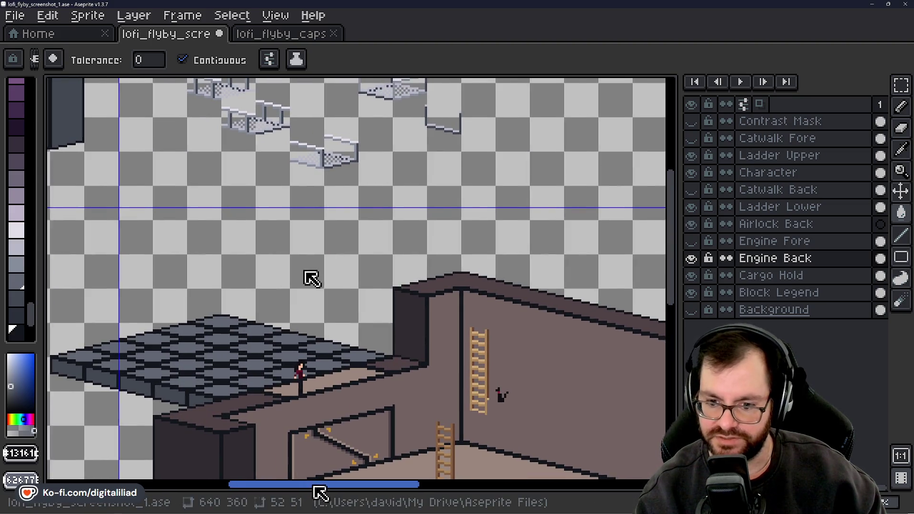
{"action": "mouse_move", "coordinate": [316, 490]}
{"action": "left_mouse_down"}
{"action": "mouse_move", "coordinate": [198, 489]}
{"action": "mouse_move", "coordinate": [226, 491]}
{"action": "mouse_move", "coordinate": [217, 494]}
{"action": "left_mouse_up"}
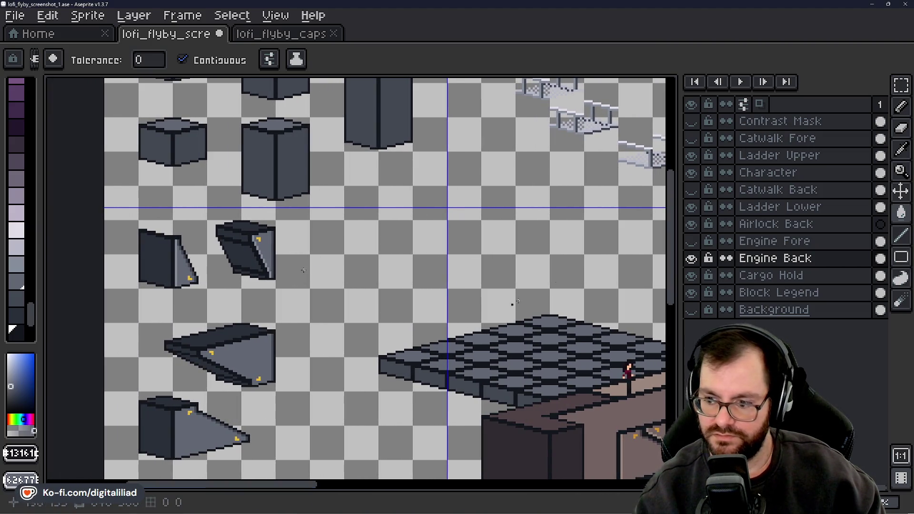
{"action": "left_click_drag", "start_coordinate": [681, 267], "coordinate": [675, 265]}
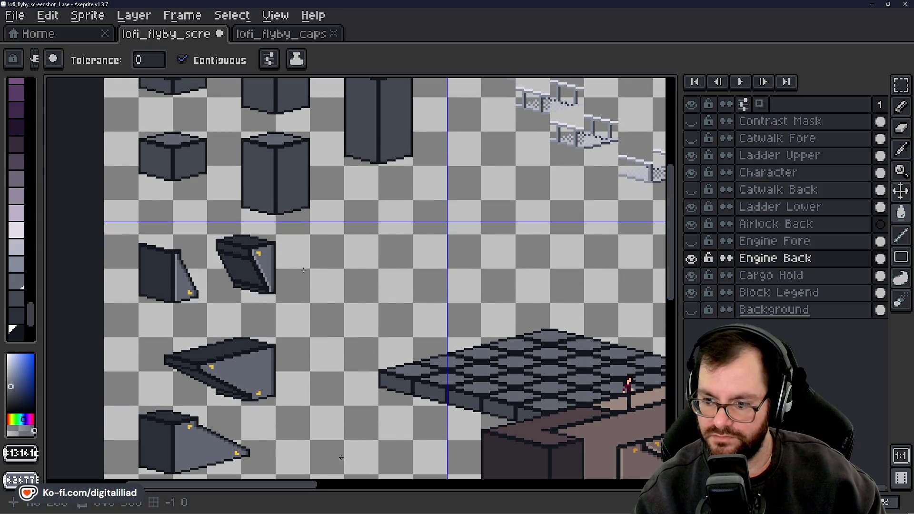
{"action": "mouse_move", "coordinate": [287, 489]}
{"action": "left_mouse_down"}
{"action": "mouse_move", "coordinate": [387, 482]}
{"action": "mouse_move", "coordinate": [345, 481]}
{"action": "left_mouse_up"}
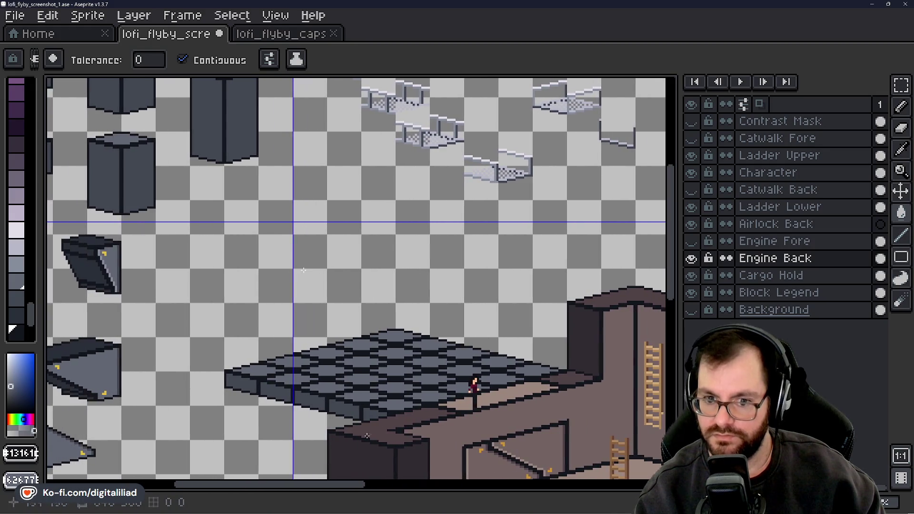
{"action": "left_click_drag", "start_coordinate": [679, 253], "coordinate": [679, 221]}
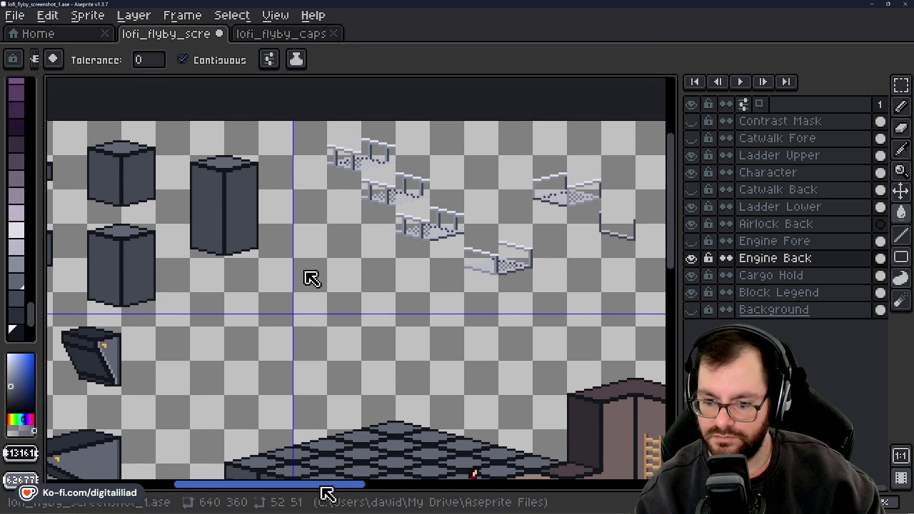
{"action": "left_click_drag", "start_coordinate": [320, 492], "coordinate": [282, 490]}
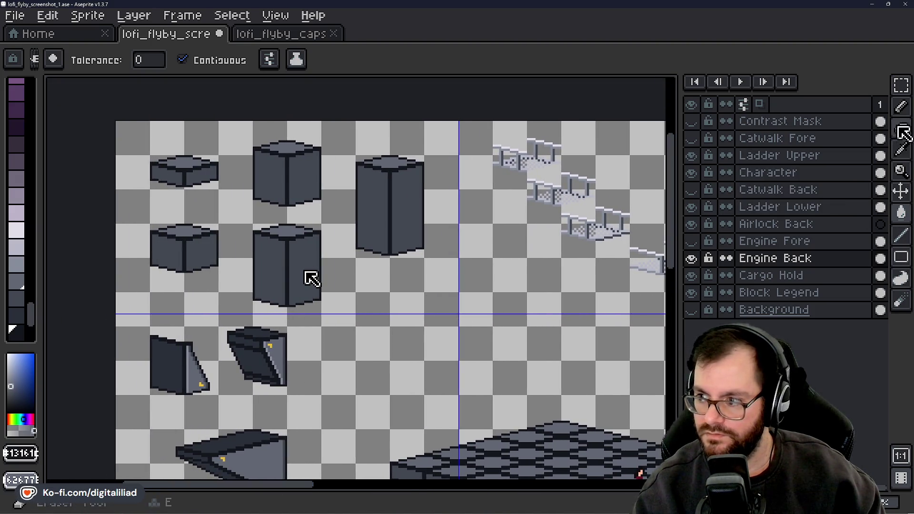
Marquee-select the small flat legend block, try transforming it, then deselect
{"action": "left_click", "coordinate": [896, 97]}
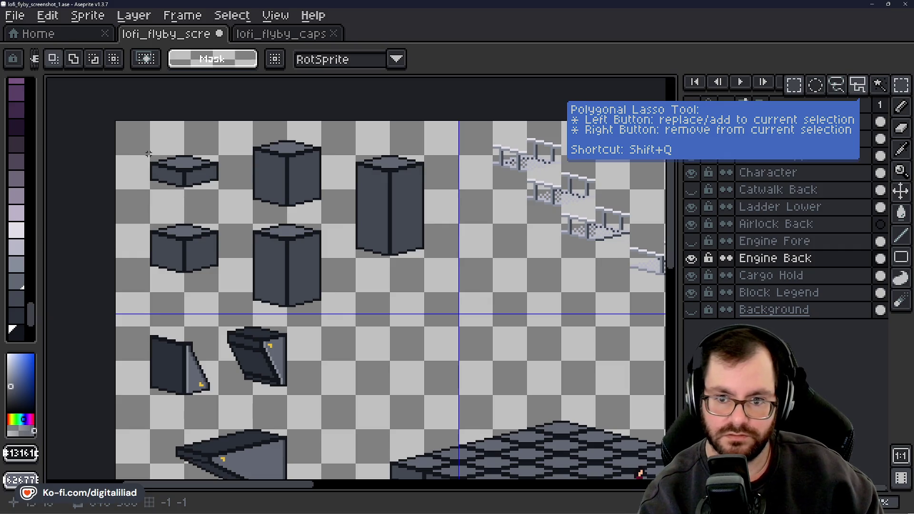
{"action": "left_click_drag", "start_coordinate": [150, 156], "coordinate": [218, 189]}
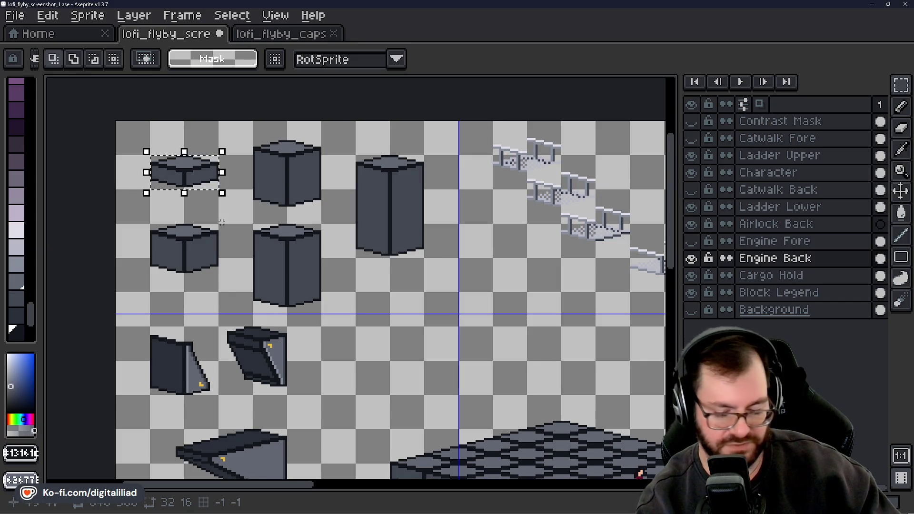
{"action": "key", "text": "ctrl+t"}
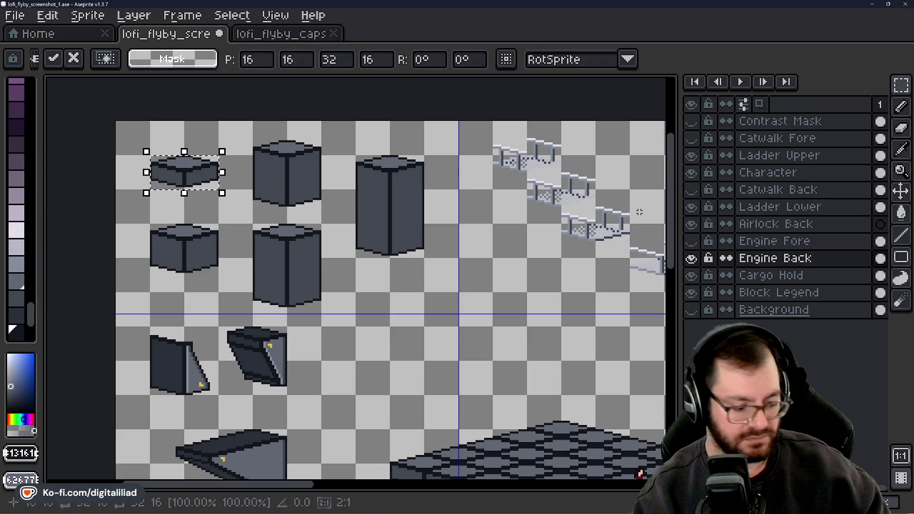
{"action": "key", "text": "ctrl+d"}
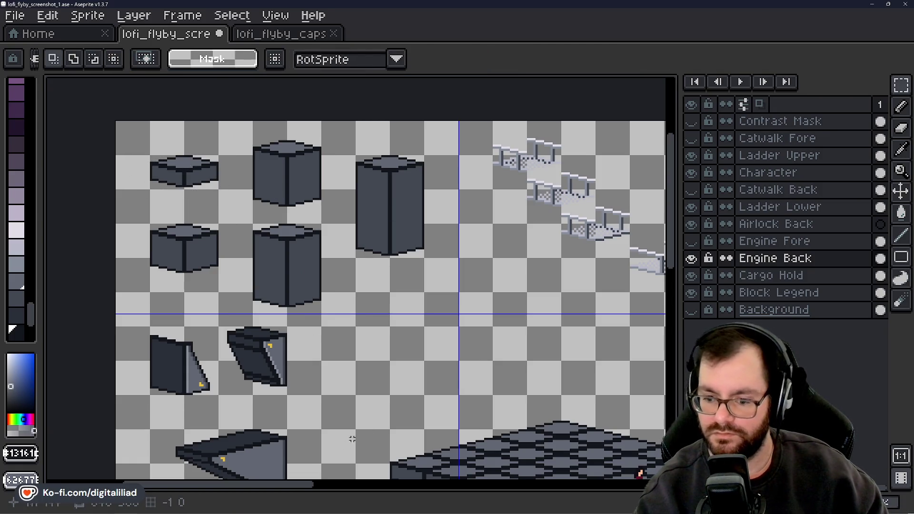
{"action": "mouse_move", "coordinate": [302, 484]}
{"action": "left_mouse_down"}
{"action": "mouse_move", "coordinate": [332, 484]}
{"action": "mouse_move", "coordinate": [297, 484]}
{"action": "left_mouse_up"}
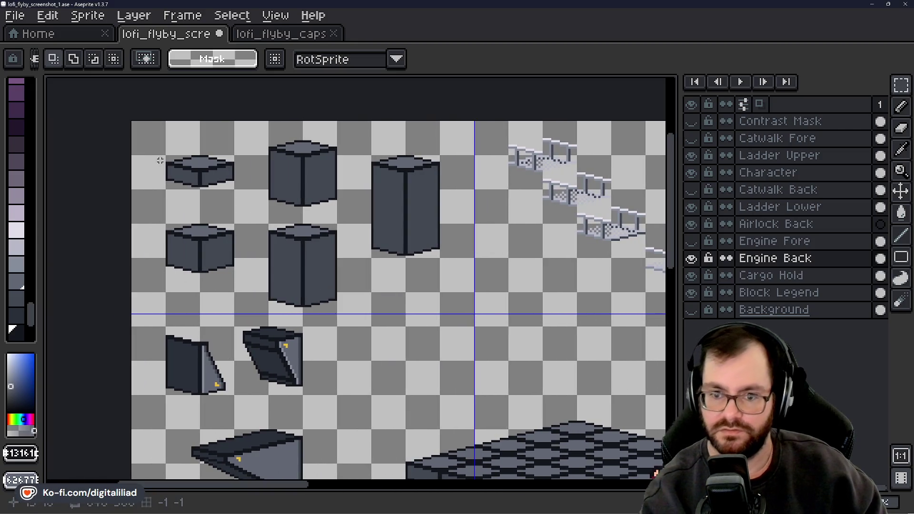
Reselect the legend block and mark a block-sized area above the grey platform, then deselect
{"action": "left_click_drag", "start_coordinate": [167, 157], "coordinate": [234, 189]}
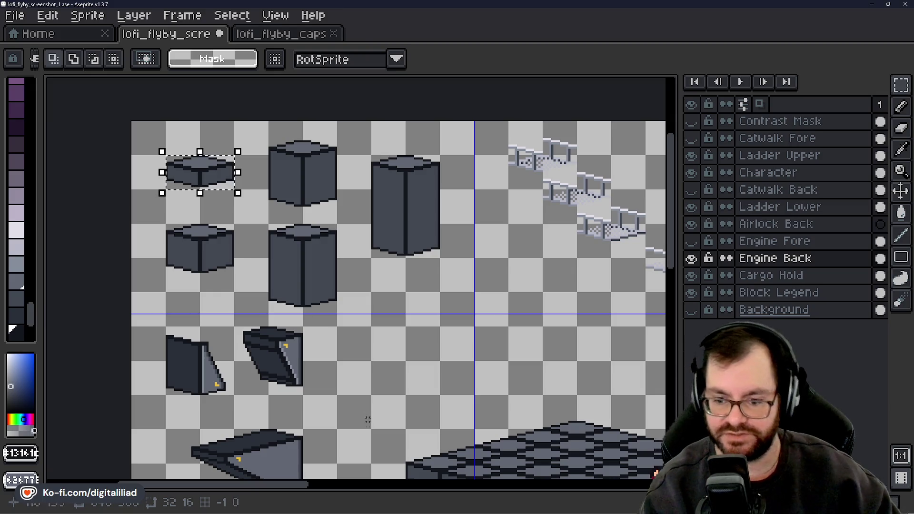
{"action": "left_click_drag", "start_coordinate": [301, 484], "coordinate": [379, 484]}
{"action": "left_click_drag", "start_coordinate": [671, 245], "coordinate": [671, 290]}
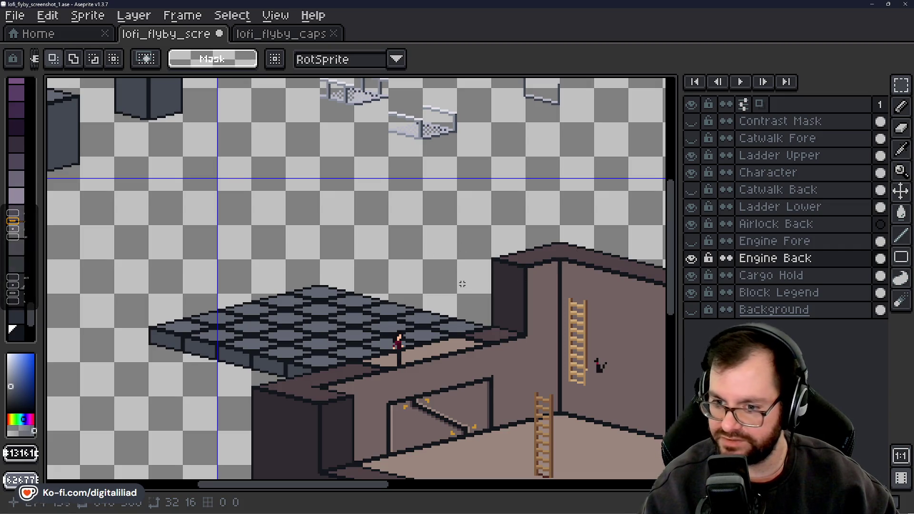
{"action": "left_click_drag", "start_coordinate": [318, 259], "coordinate": [393, 298]}
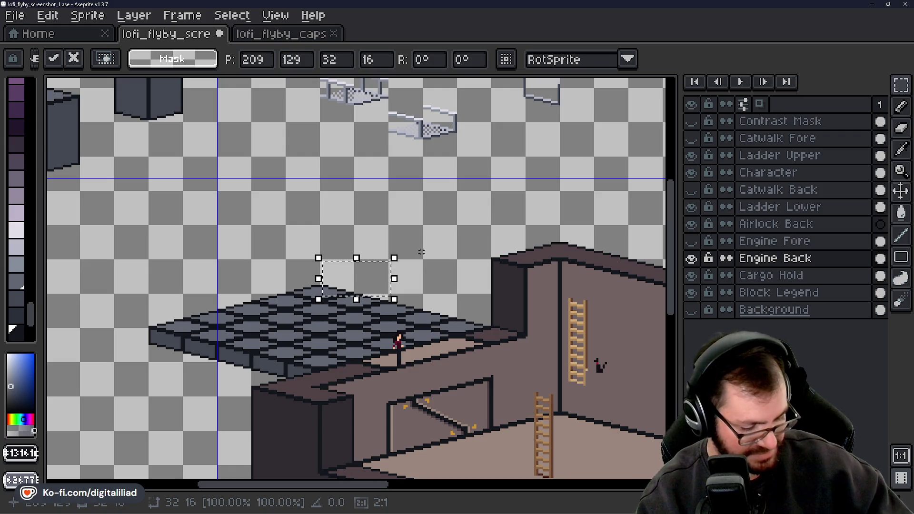
{"action": "key", "text": "ctrl+d"}
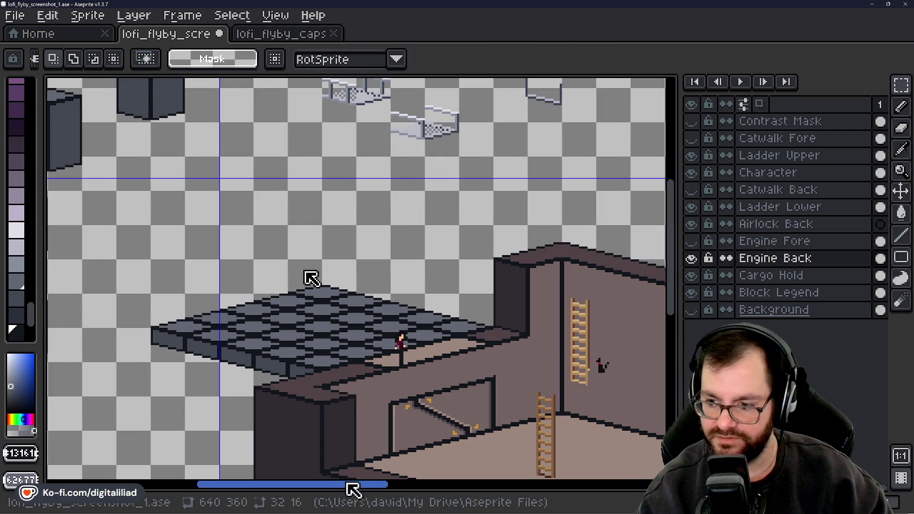
{"action": "scroll", "coordinate": [346, 489], "scroll_direction": "left", "scroll_amount": 2}
{"action": "scroll", "coordinate": [346, 489], "scroll_direction": "right", "scroll_amount": 5}
Make the Catwalk Back and Catwalk Fore layers visible
{"action": "left_click", "coordinate": [691, 189]}
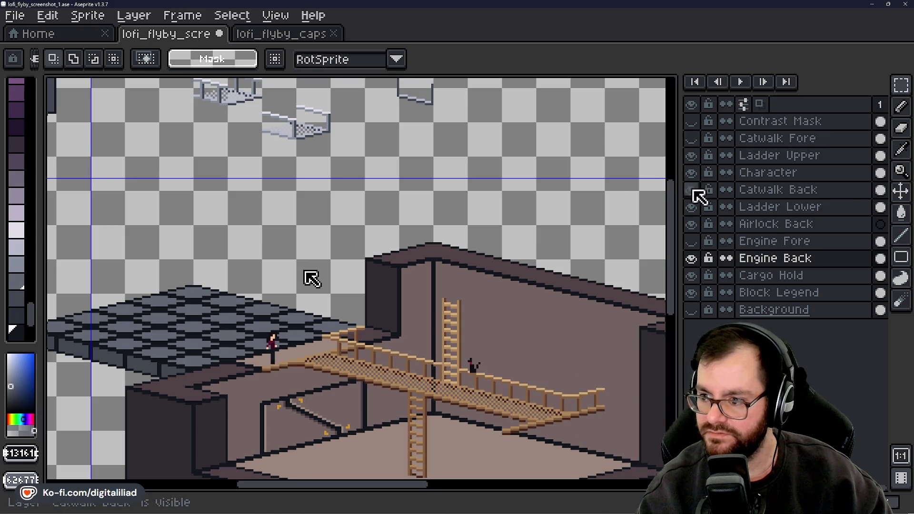
{"action": "left_click", "coordinate": [691, 138]}
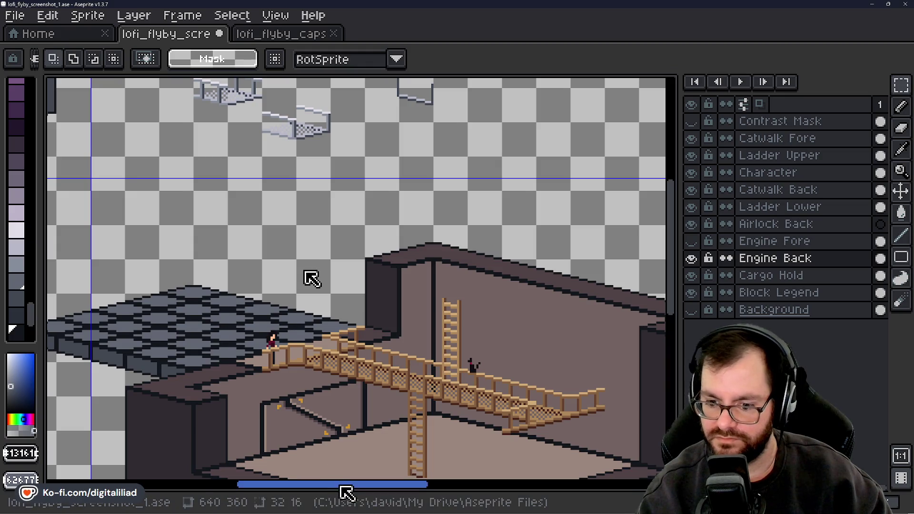
{"action": "left_click_drag", "start_coordinate": [348, 489], "coordinate": [219, 484]}
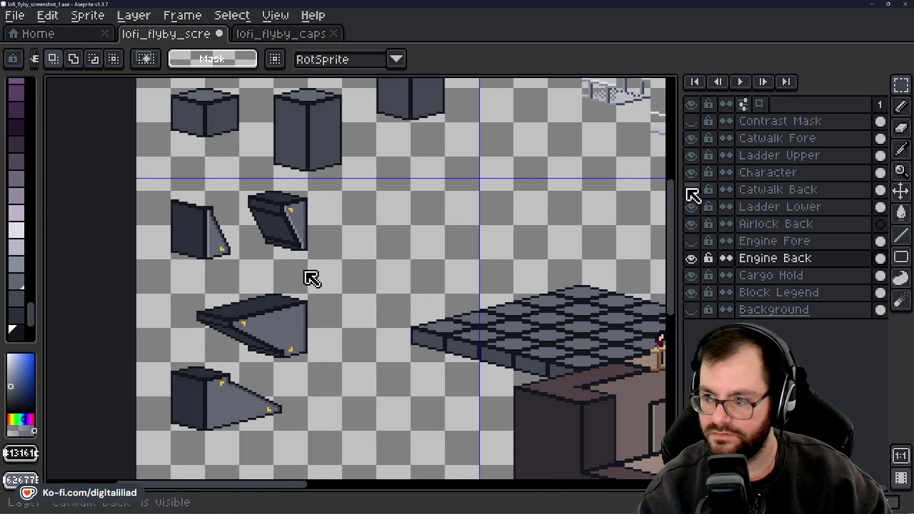
{"action": "left_click_drag", "start_coordinate": [672, 196], "coordinate": [673, 160]}
Put the selected flat legend block into transform mode
{"action": "left_click", "coordinate": [213, 166]}
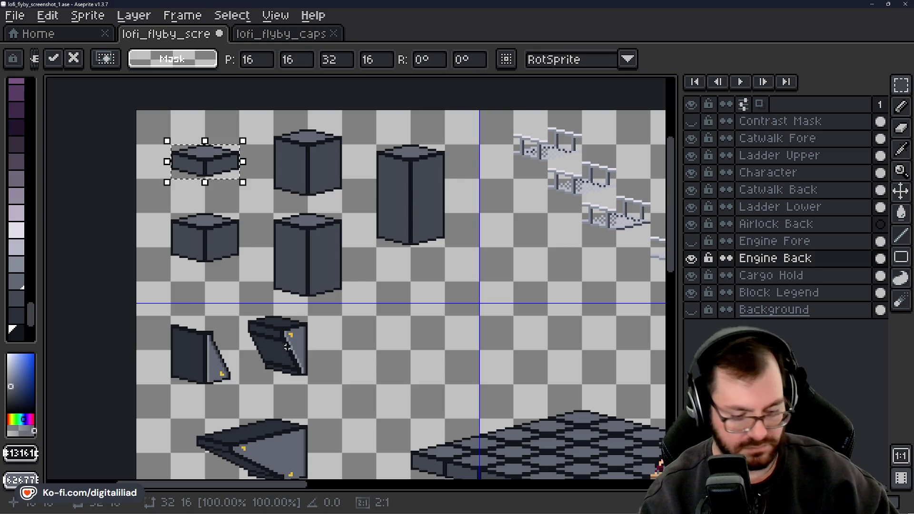
{"action": "left_click_drag", "start_coordinate": [280, 485], "coordinate": [376, 485]}
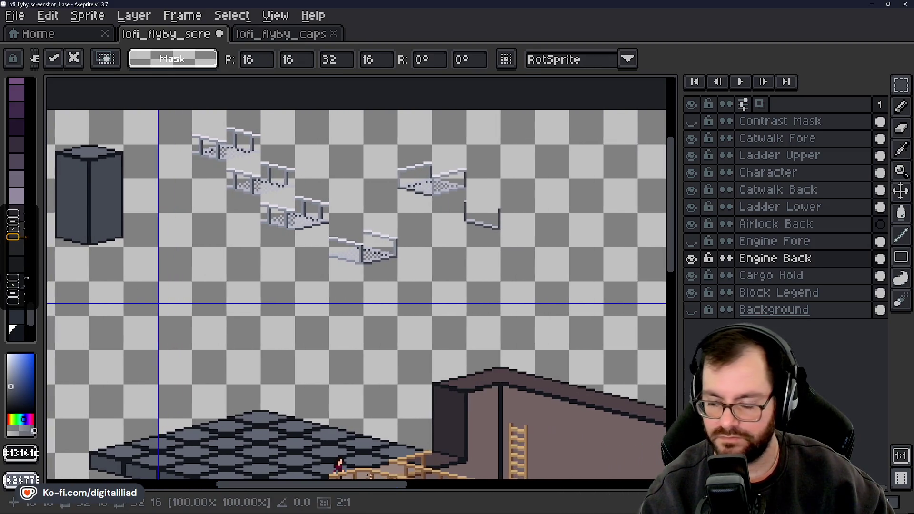
{"action": "left_click_drag", "start_coordinate": [679, 210], "coordinate": [693, 298]}
{"action": "left_click_drag", "start_coordinate": [360, 484], "coordinate": [356, 485]}
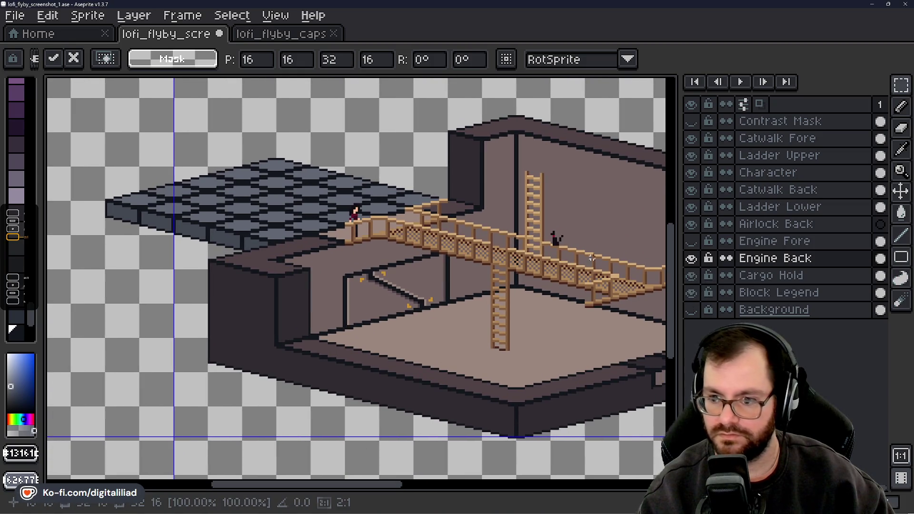
Zoom in on the platform and catwalk with the Zoom tool
{"action": "left_click", "coordinate": [901, 170]}
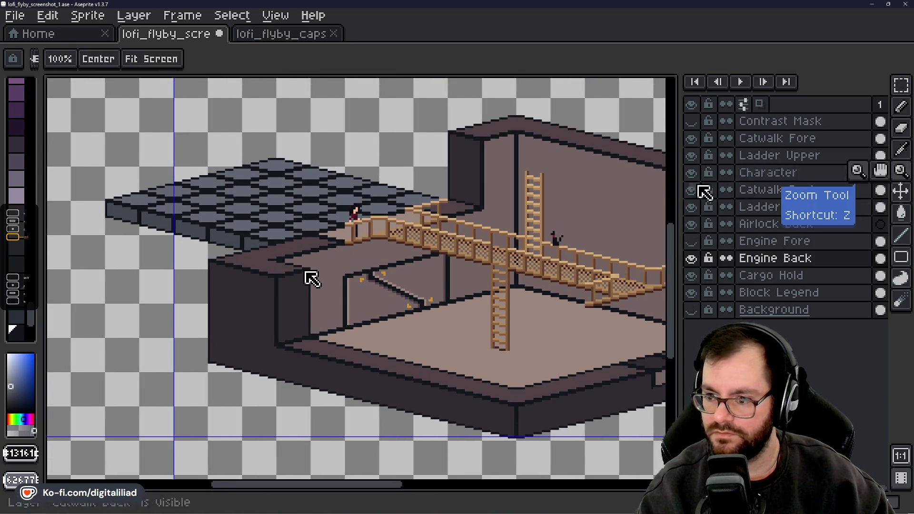
{"action": "left_click", "coordinate": [307, 175]}
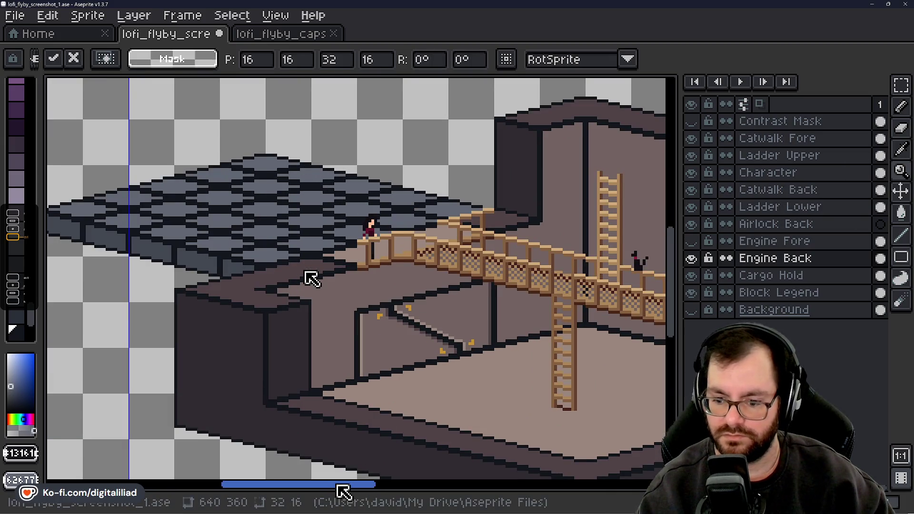
{"action": "left_click_drag", "start_coordinate": [344, 484], "coordinate": [337, 485]}
{"action": "left_click_drag", "start_coordinate": [678, 275], "coordinate": [673, 250]}
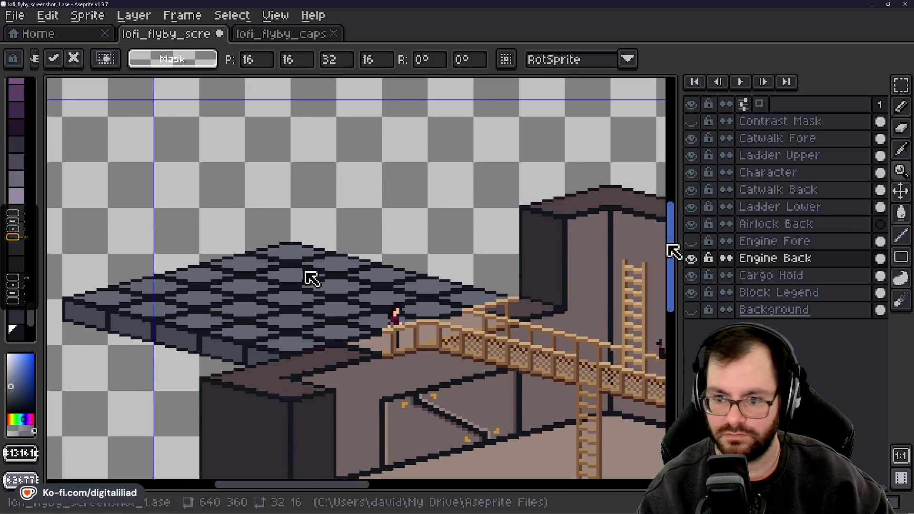
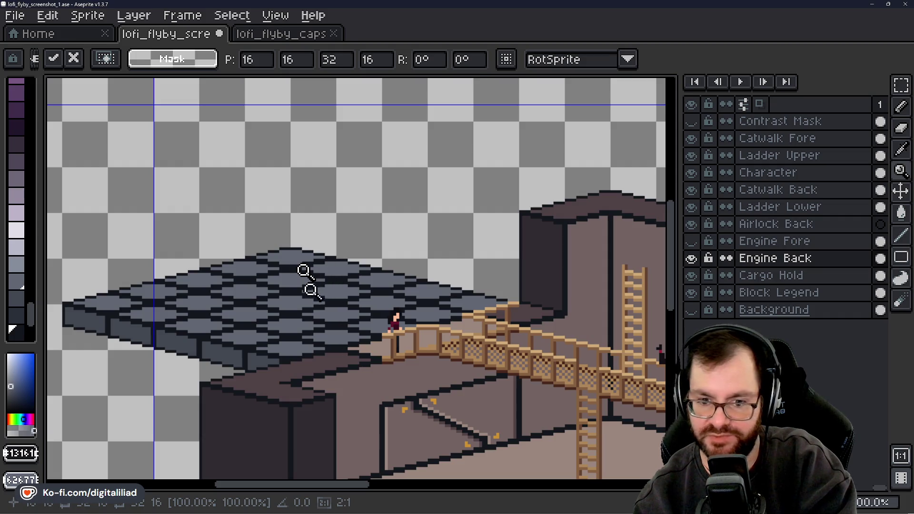
Draw a rectangular selection around the flat block, cancelling an accidental move of the selection
{"action": "scroll", "coordinate": [304, 272], "scroll_direction": "up", "scroll_amount": 1}
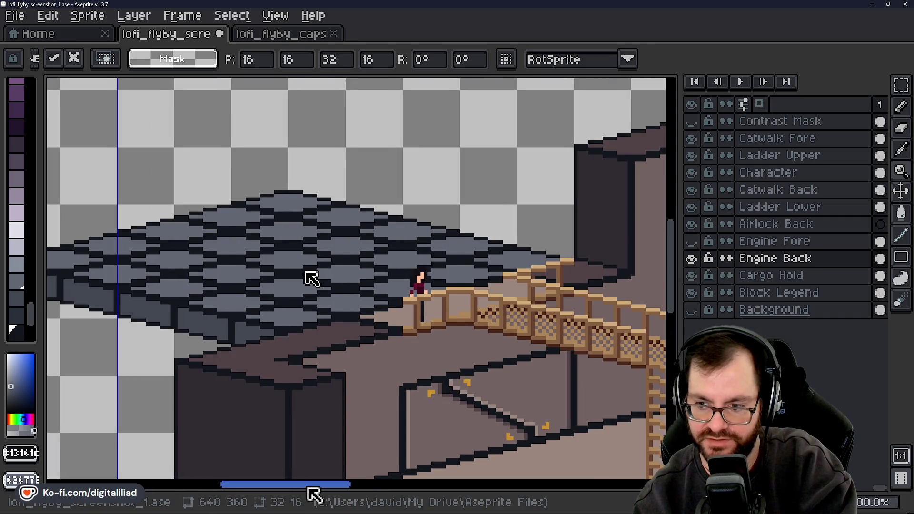
{"action": "left_click_drag", "start_coordinate": [310, 492], "coordinate": [317, 493]}
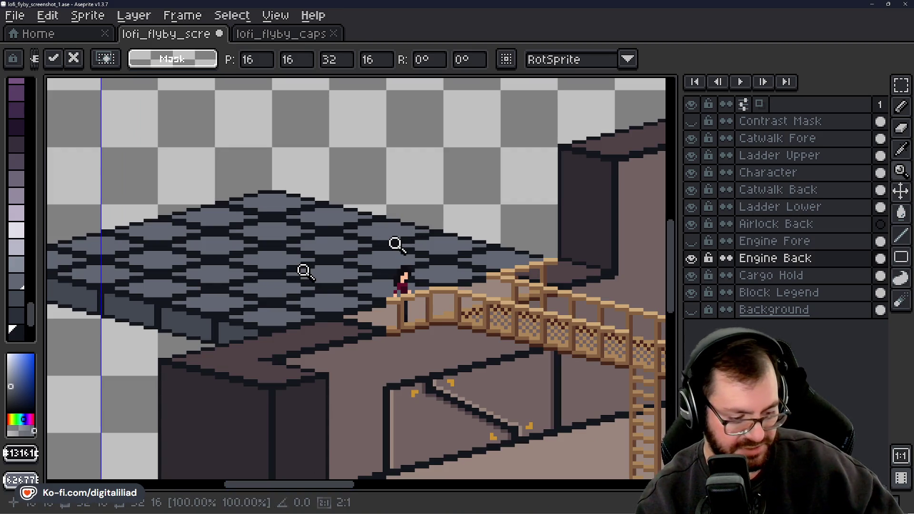
{"action": "key", "text": "Return"}
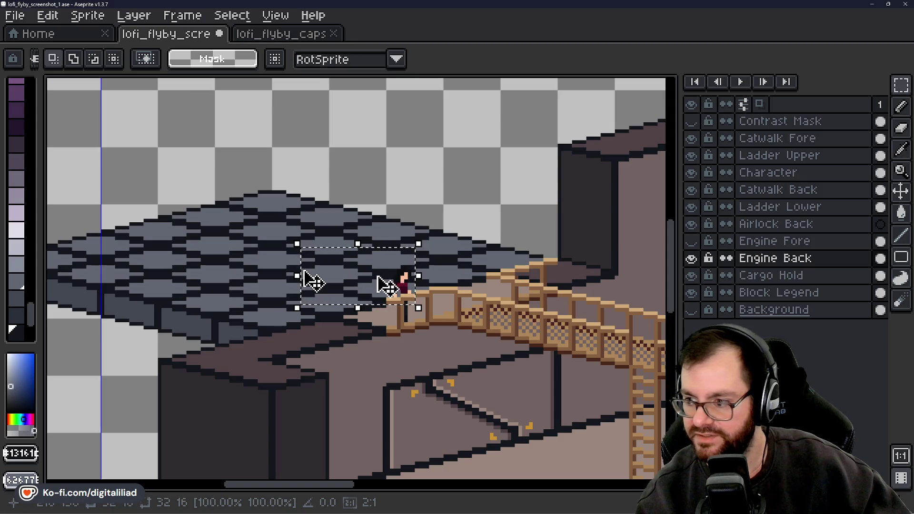
{"action": "left_click_drag", "start_coordinate": [377, 290], "coordinate": [464, 200]}
{"action": "key", "text": "Right"}
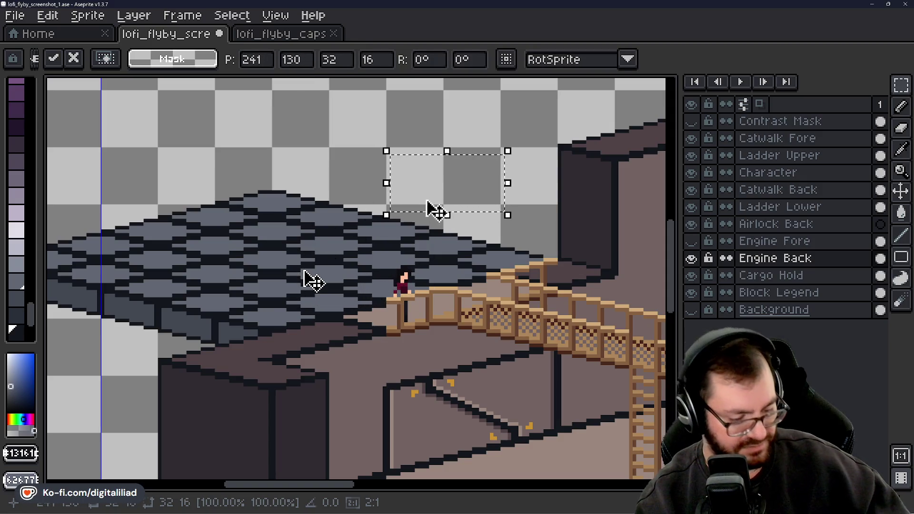
{"action": "key", "text": "ctrl+d"}
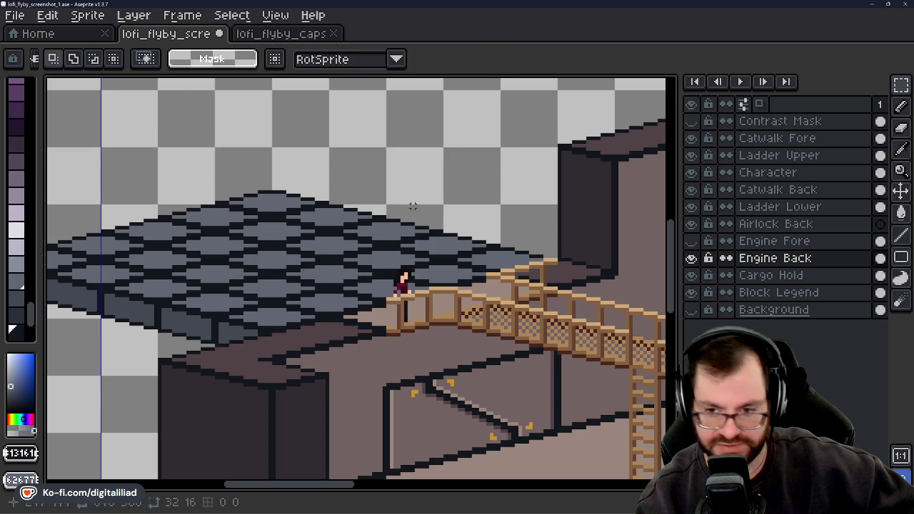
{"action": "mouse_move", "coordinate": [310, 484]}
{"action": "left_mouse_down"}
{"action": "mouse_move", "coordinate": [183, 483]}
{"action": "mouse_move", "coordinate": [204, 483]}
{"action": "left_mouse_up"}
{"action": "left_click_drag", "start_coordinate": [670, 248], "coordinate": [671, 121]}
{"action": "left_click", "coordinate": [159, 198]}
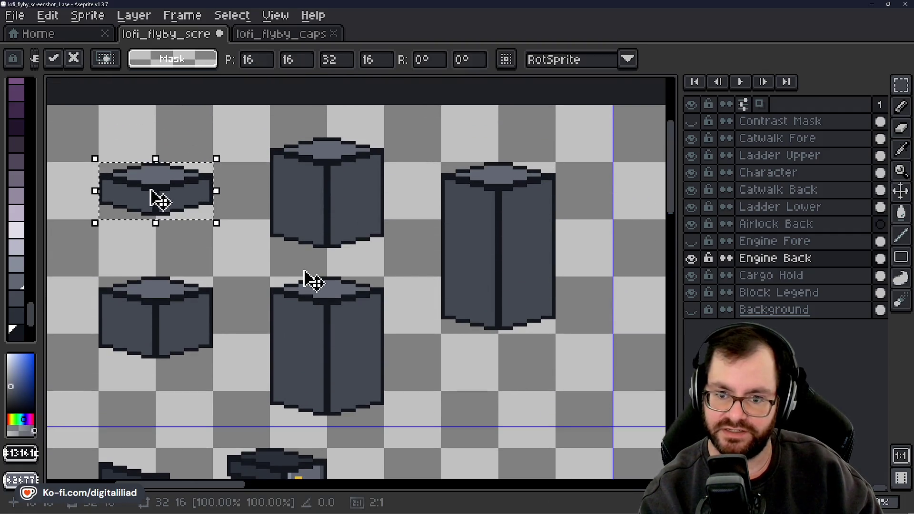
Copy the 32×16 flat block from the Block Legend layer
{"action": "left_click", "coordinate": [757, 293]}
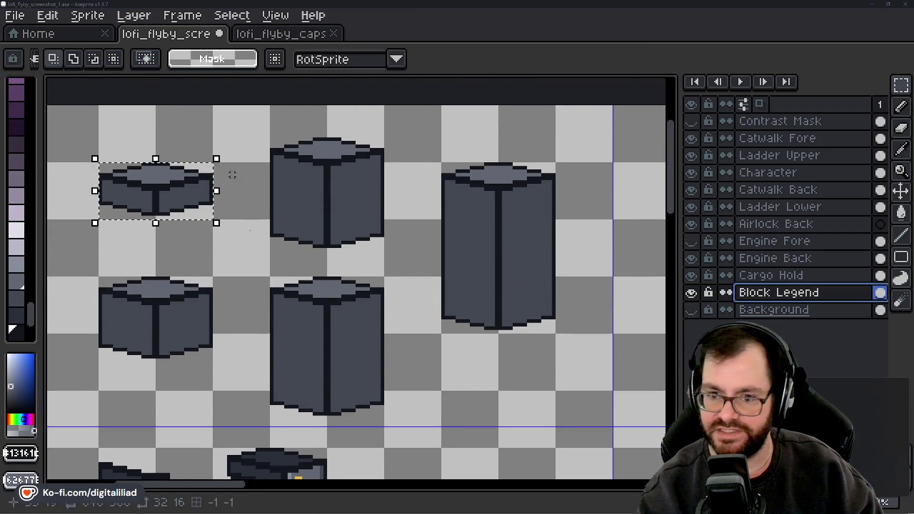
{"action": "left_click", "coordinate": [167, 194]}
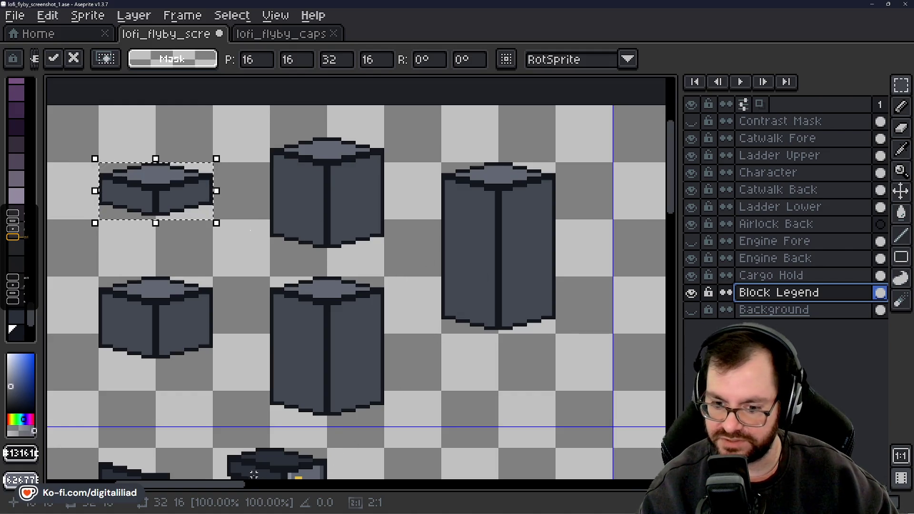
{"action": "left_click_drag", "start_coordinate": [237, 485], "coordinate": [381, 483]}
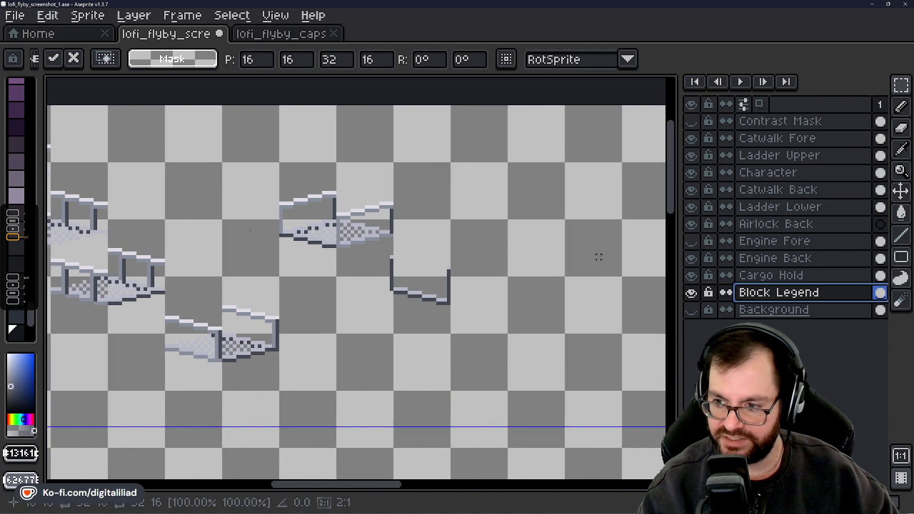
{"action": "key", "text": "Return"}
{"action": "left_click_drag", "start_coordinate": [670, 159], "coordinate": [684, 260]}
{"action": "mouse_move", "coordinate": [363, 494]}
{"action": "left_mouse_down"}
{"action": "mouse_move", "coordinate": [307, 495]}
{"action": "mouse_move", "coordinate": [305, 444]}
{"action": "left_mouse_up"}
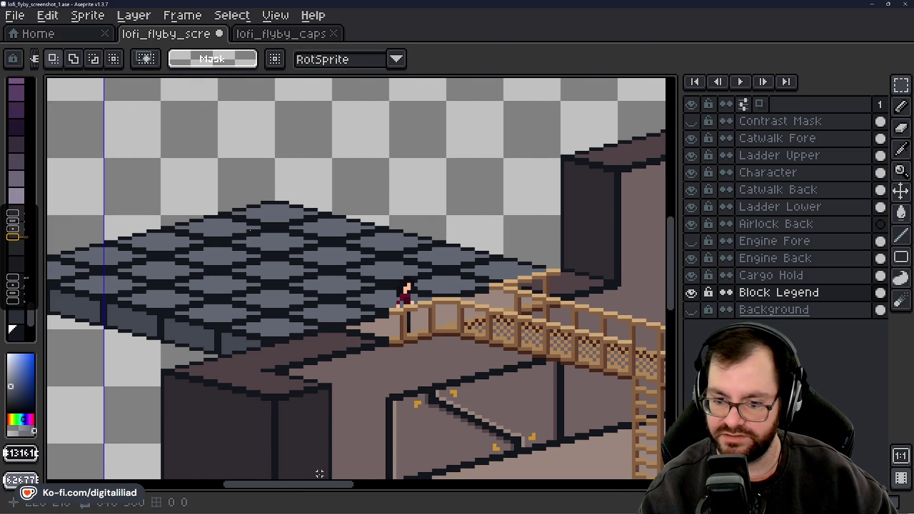
{"action": "left_click_drag", "start_coordinate": [325, 484], "coordinate": [315, 485]}
Paste the flat block onto the Engine Back layer and drag it right of the deck
{"action": "left_click", "coordinate": [763, 261]}
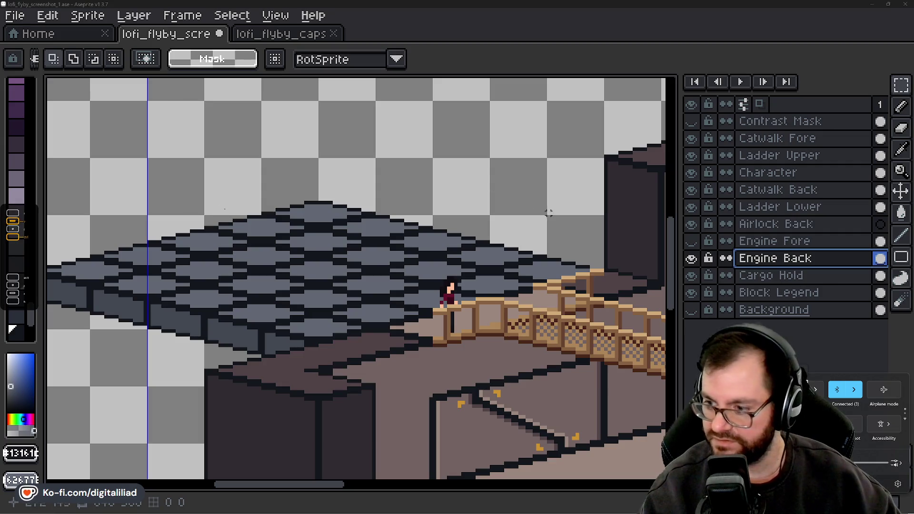
{"action": "left_click", "coordinate": [483, 204]}
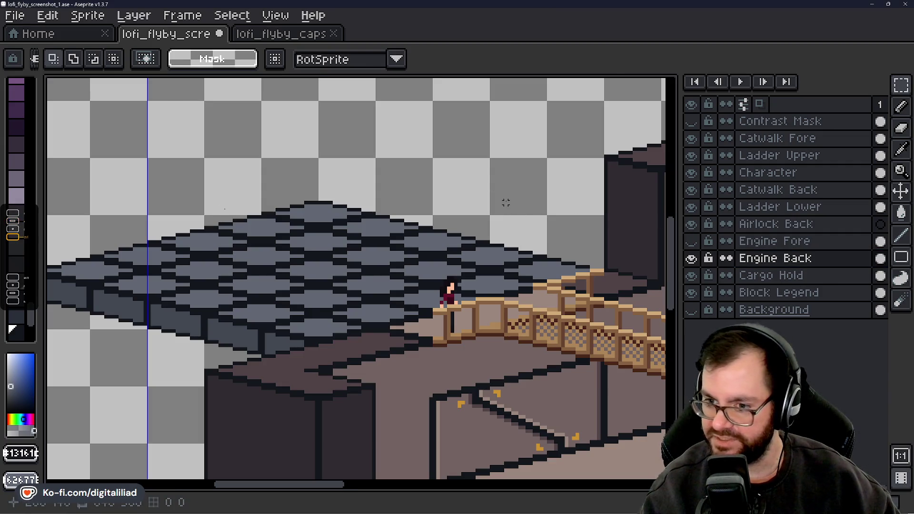
{"action": "key", "text": "ctrl+v"}
{"action": "mouse_move", "coordinate": [367, 271]}
{"action": "left_mouse_down"}
{"action": "mouse_move", "coordinate": [619, 248]}
{"action": "mouse_move", "coordinate": [618, 269]}
{"action": "left_mouse_up"}
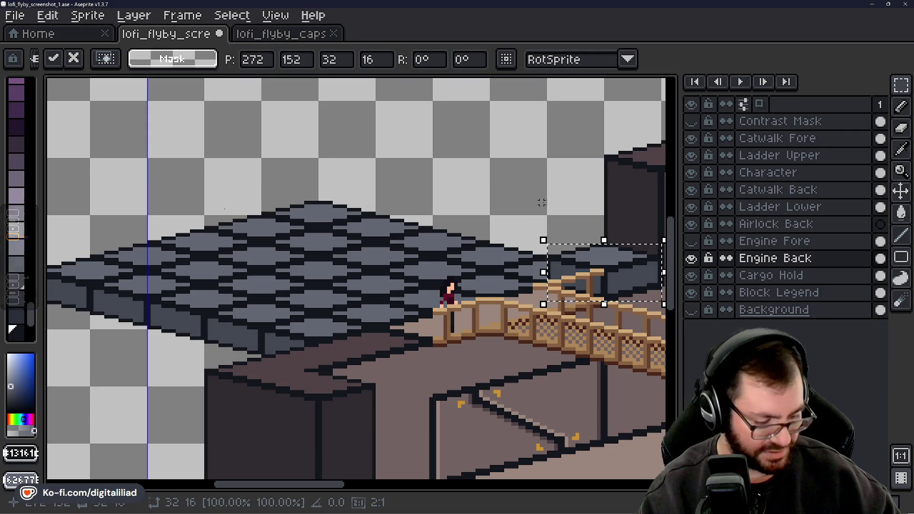
Slide the pasted block left to the deck's left end and commit it
{"action": "mouse_move", "coordinate": [615, 271]}
{"action": "left_mouse_down"}
{"action": "mouse_move", "coordinate": [383, 293]}
{"action": "mouse_move", "coordinate": [386, 328]}
{"action": "mouse_move", "coordinate": [157, 271]}
{"action": "left_mouse_up"}
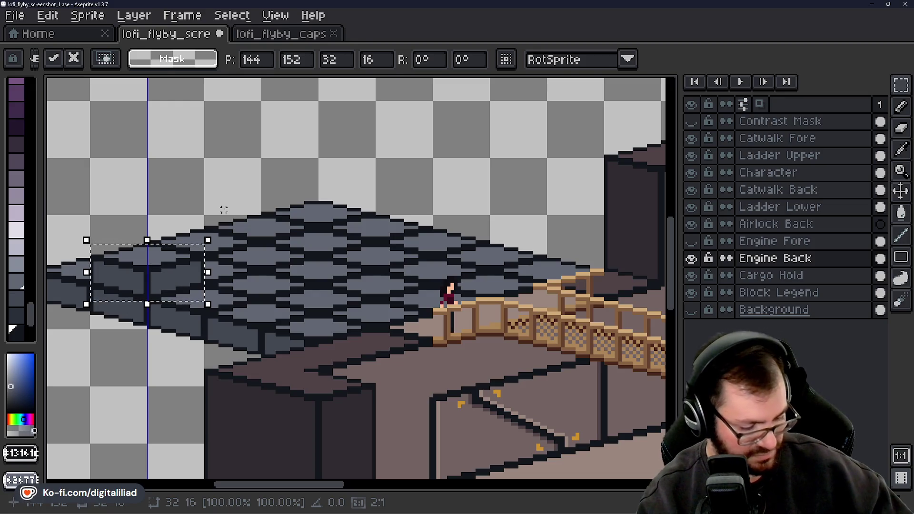
{"action": "key", "text": "ctrl+d"}
{"action": "scroll", "coordinate": [398, 312], "scroll_direction": "down", "scroll_amount": 2}
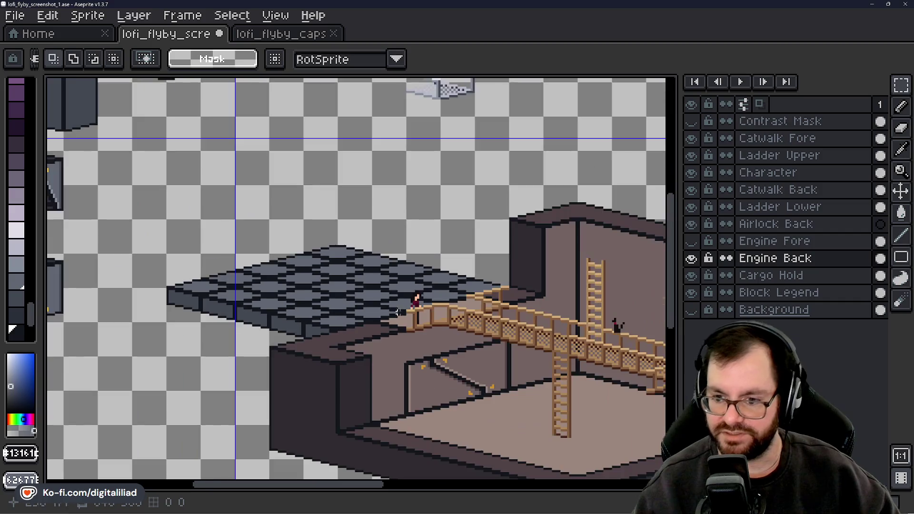
{"action": "scroll", "coordinate": [613, 401], "scroll_direction": "down", "scroll_amount": 3}
{"action": "scroll", "coordinate": [450, 266], "scroll_direction": "up", "scroll_amount": 3}
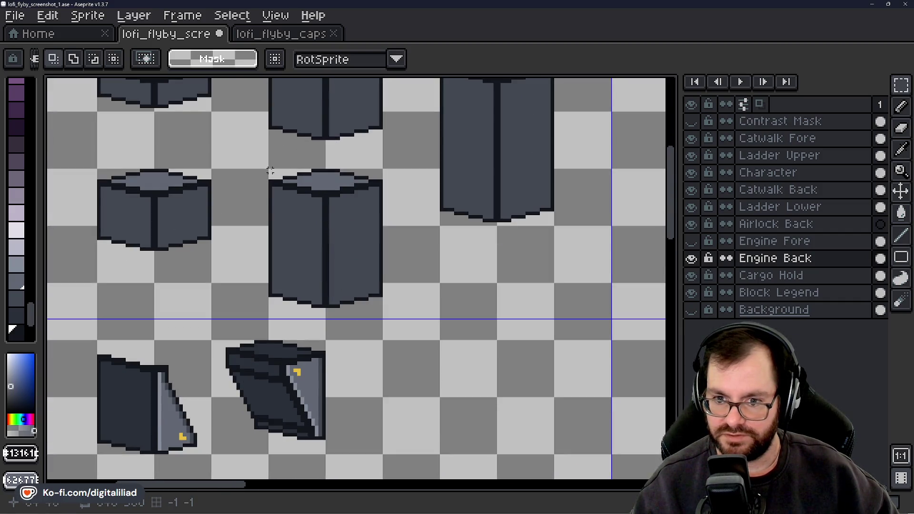
Marquee-select the tall block in the legend and recentre the view on the grey deck
{"action": "mouse_move", "coordinate": [269, 170]}
{"action": "left_mouse_down"}
{"action": "mouse_move", "coordinate": [307, 235]}
{"action": "mouse_move", "coordinate": [383, 313]}
{"action": "left_mouse_up"}
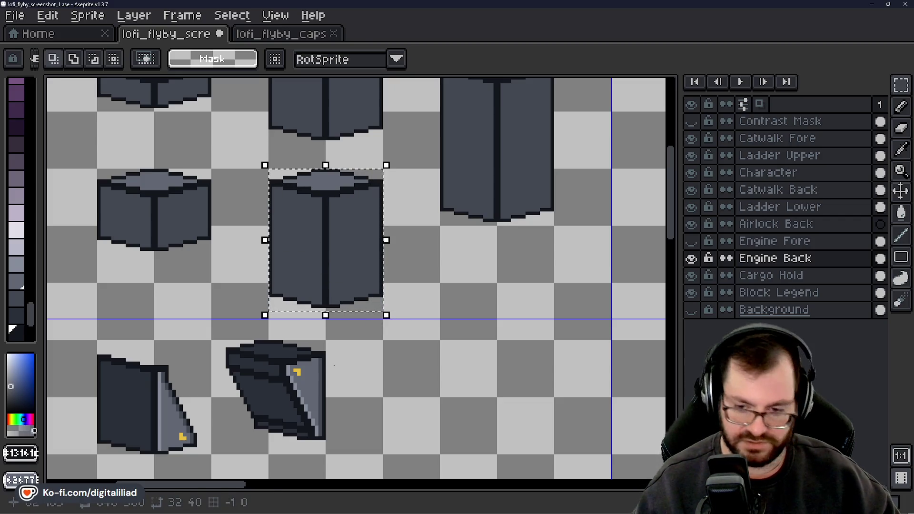
{"action": "left_click_drag", "start_coordinate": [194, 483], "coordinate": [375, 483]}
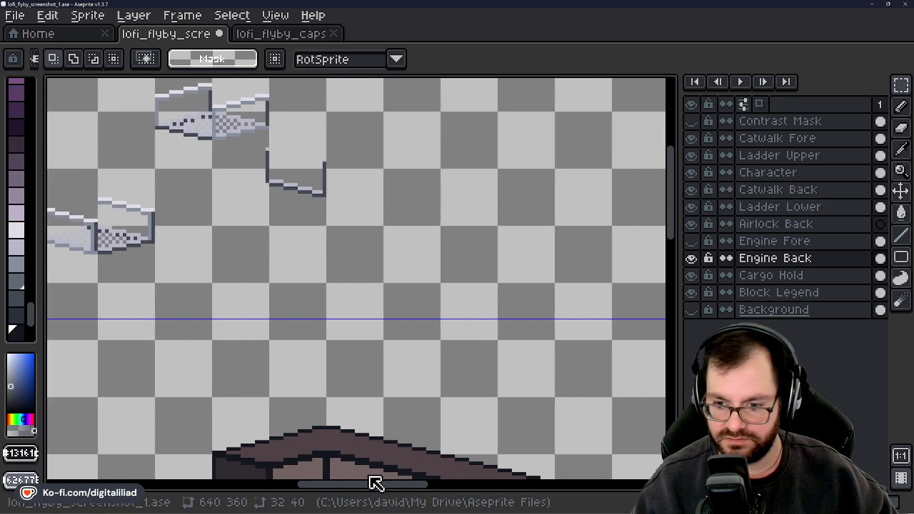
{"action": "scroll", "coordinate": [336, 321], "scroll_direction": "down", "scroll_amount": 2}
{"action": "scroll", "coordinate": [350, 258], "scroll_direction": "down", "scroll_amount": 2}
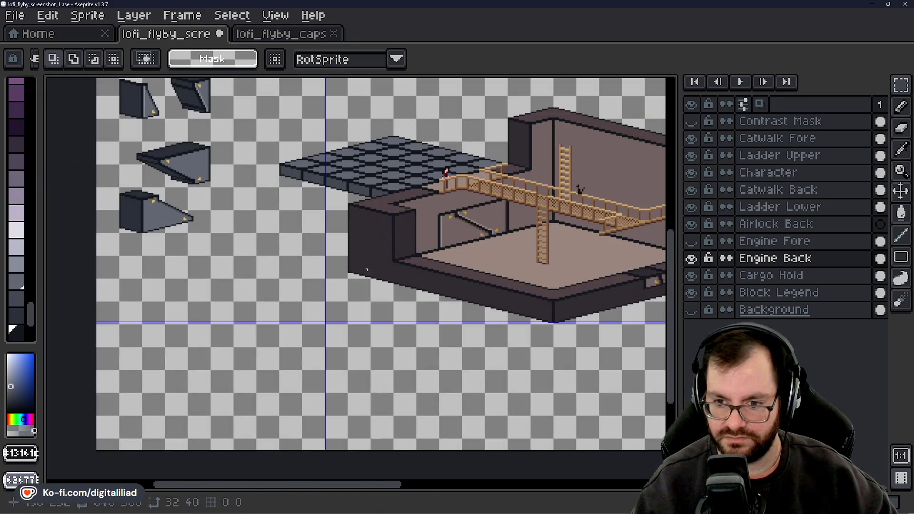
{"action": "scroll", "coordinate": [445, 163], "scroll_direction": "down", "scroll_amount": 1}
{"action": "scroll", "coordinate": [397, 230], "scroll_direction": "up", "scroll_amount": 2}
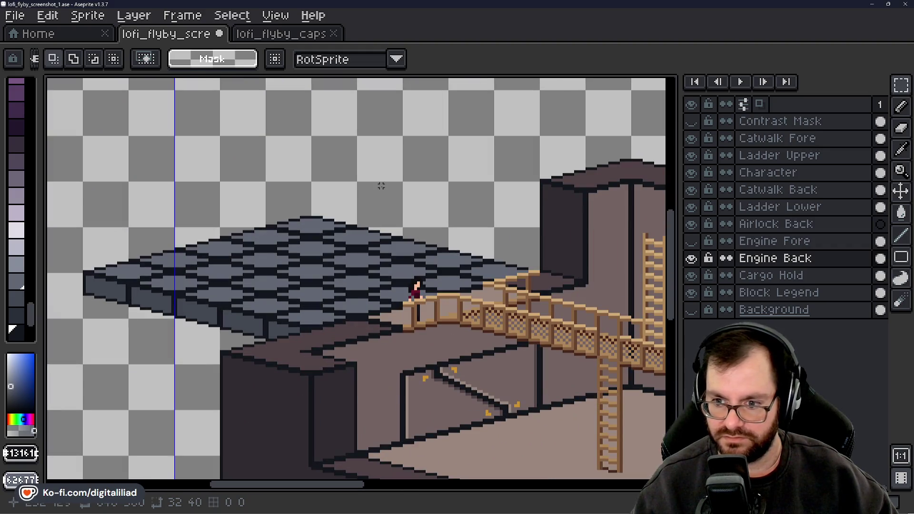
{"action": "left_click_drag", "start_coordinate": [390, 183], "coordinate": [379, 209]}
{"action": "scroll", "coordinate": [379, 210], "scroll_direction": "up", "scroll_amount": 1}
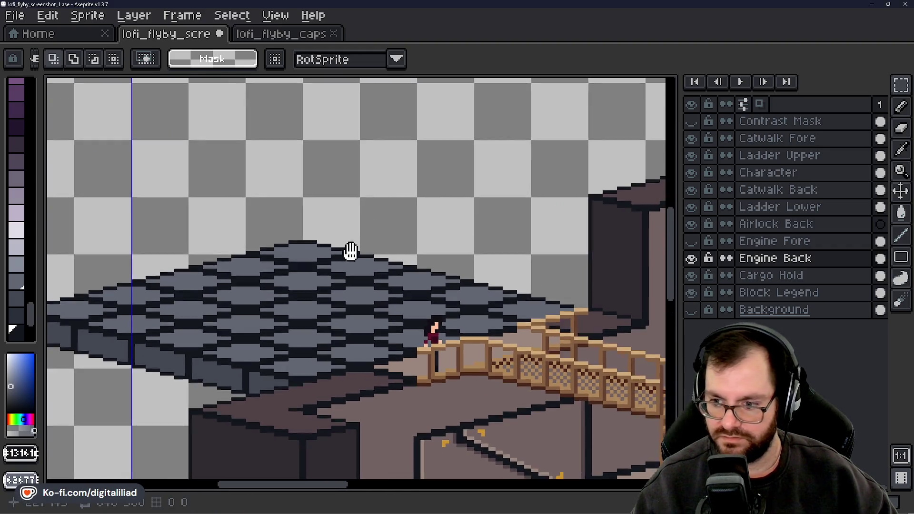
{"action": "mouse_move", "coordinate": [349, 248]}
{"action": "left_mouse_down"}
{"action": "mouse_move", "coordinate": [368, 244]}
{"action": "mouse_move", "coordinate": [342, 240]}
{"action": "left_mouse_up"}
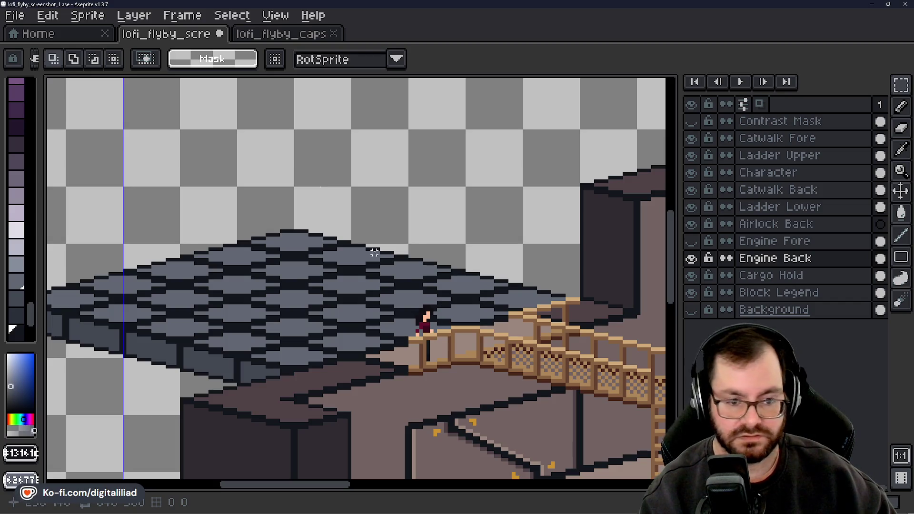
{"action": "left_click_drag", "start_coordinate": [344, 491], "coordinate": [223, 488]}
{"action": "left_click_drag", "start_coordinate": [684, 278], "coordinate": [662, 170]}
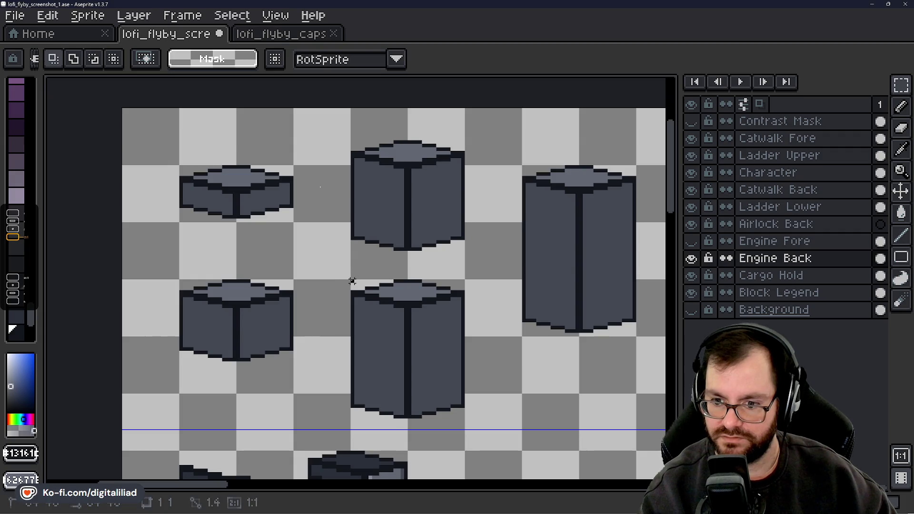
Select and copy the 32×40 tall pillar block on the Block Legend layer
{"action": "mouse_move", "coordinate": [352, 281]}
{"action": "left_mouse_down"}
{"action": "mouse_move", "coordinate": [430, 390]}
{"action": "mouse_move", "coordinate": [465, 418]}
{"action": "left_mouse_up"}
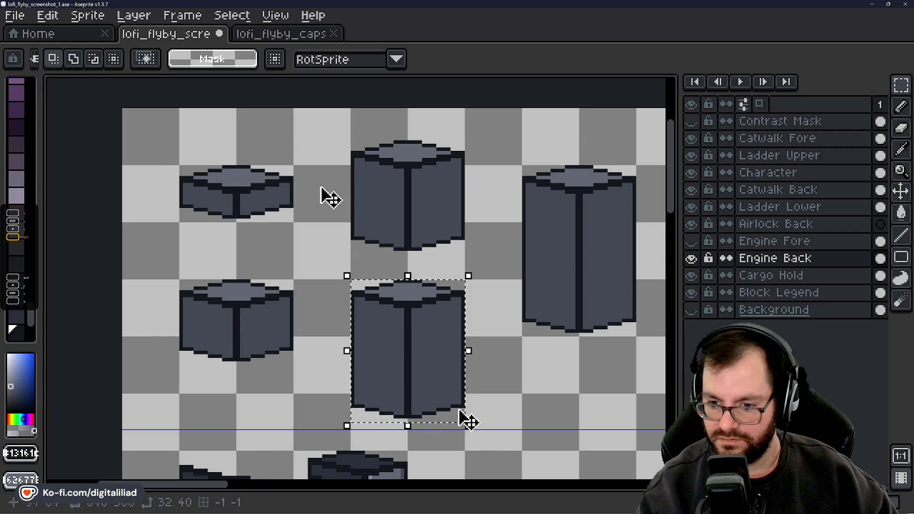
{"action": "left_click", "coordinate": [761, 292]}
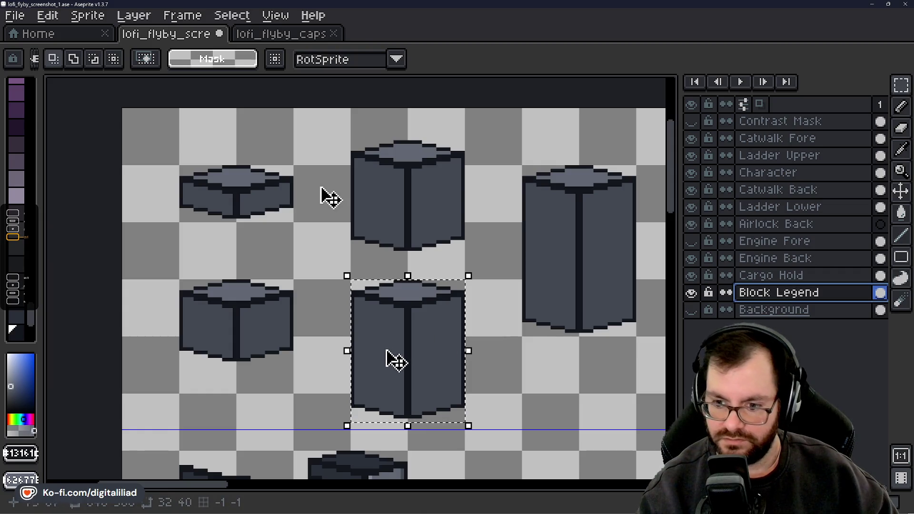
{"action": "left_click", "coordinate": [395, 362]}
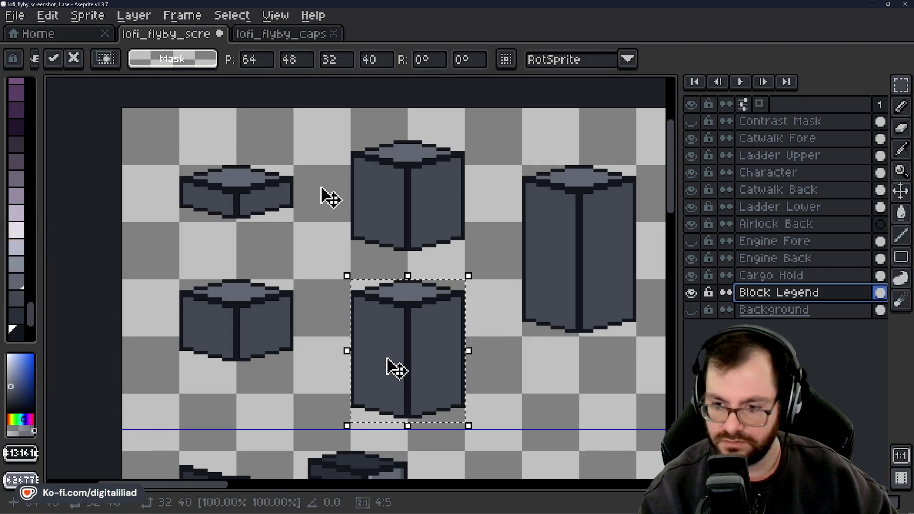
{"action": "mouse_move", "coordinate": [215, 493]}
{"action": "left_mouse_down"}
{"action": "mouse_move", "coordinate": [386, 469]}
{"action": "mouse_move", "coordinate": [336, 467]}
{"action": "mouse_move", "coordinate": [339, 441]}
{"action": "left_mouse_up"}
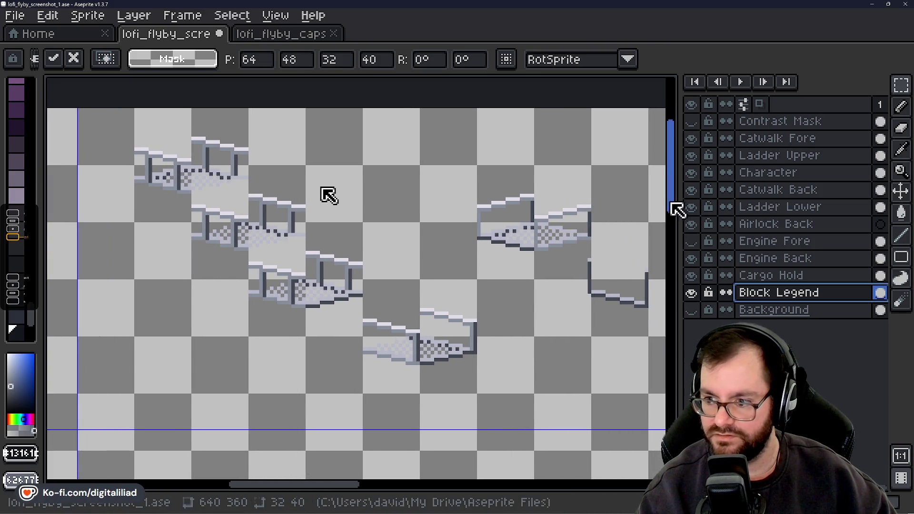
{"action": "left_click_drag", "start_coordinate": [673, 204], "coordinate": [675, 316]}
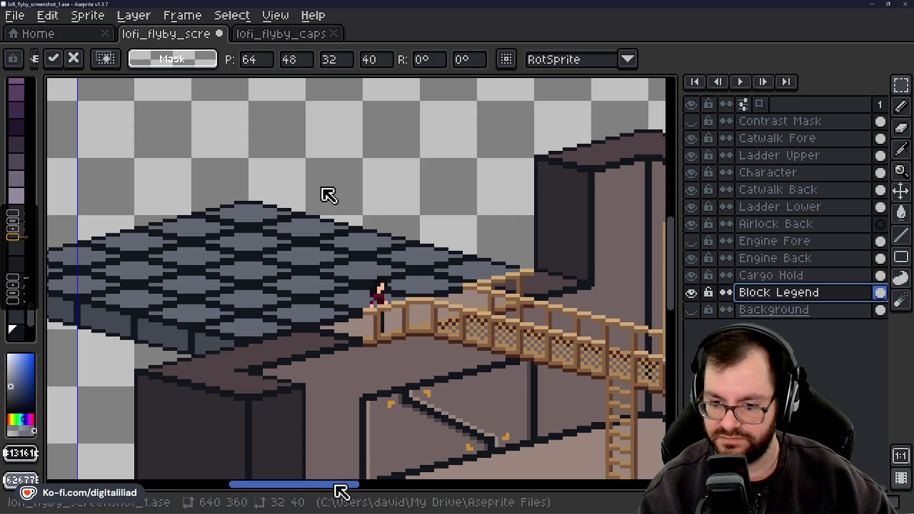
{"action": "mouse_move", "coordinate": [335, 489]}
{"action": "left_mouse_down"}
{"action": "mouse_move", "coordinate": [356, 489]}
{"action": "mouse_move", "coordinate": [330, 492]}
{"action": "left_mouse_up"}
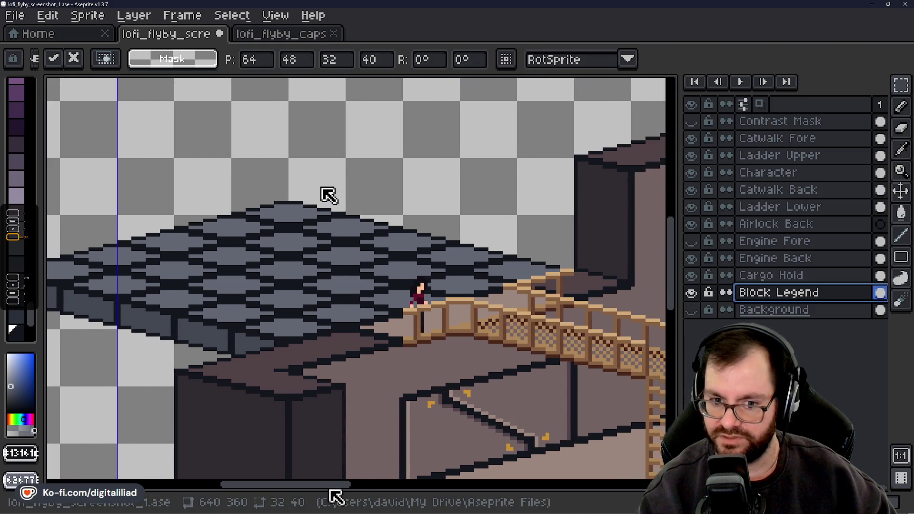
{"action": "left_click", "coordinate": [547, 220]}
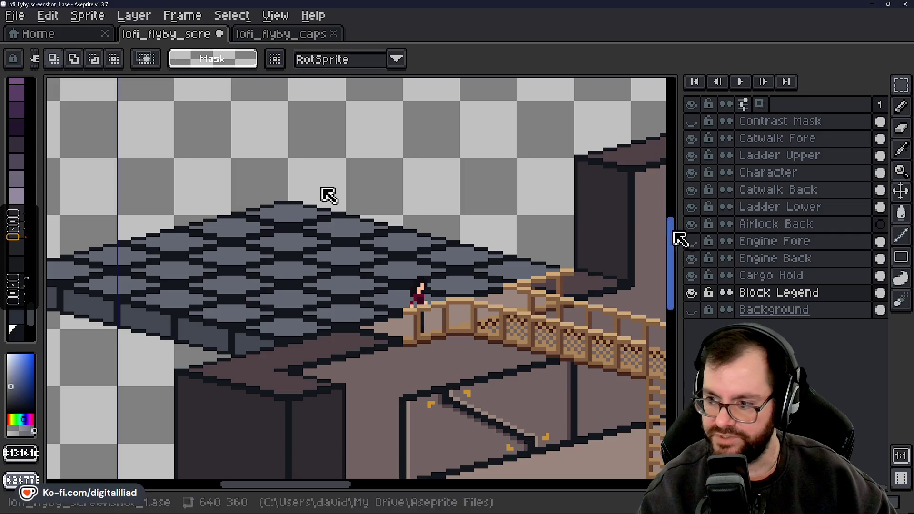
Paste the pillar onto Engine Back and commit copies in a row along the platform's back edge
{"action": "left_click", "coordinate": [757, 259]}
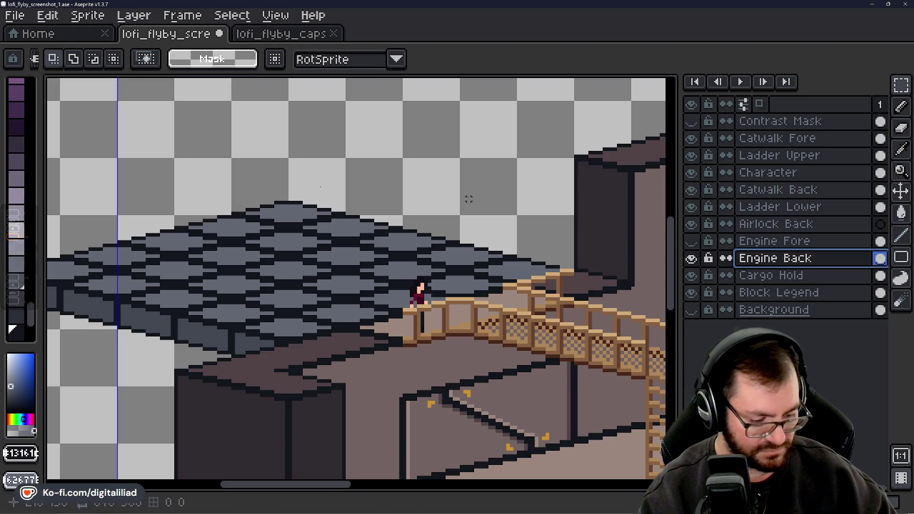
{"action": "key", "text": "ctrl+v"}
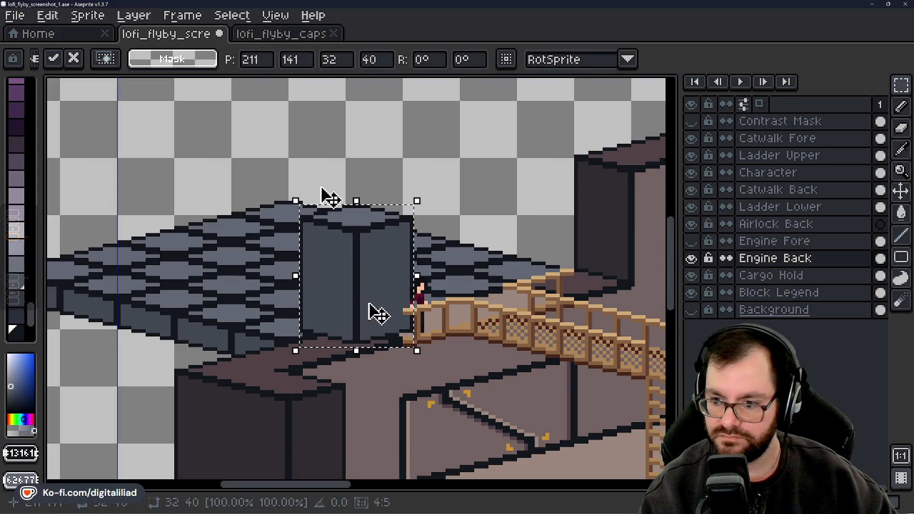
{"action": "mouse_move", "coordinate": [373, 312]}
{"action": "left_mouse_down"}
{"action": "mouse_move", "coordinate": [499, 194]}
{"action": "mouse_move", "coordinate": [453, 208]}
{"action": "mouse_move", "coordinate": [299, 175]}
{"action": "mouse_move", "coordinate": [306, 187]}
{"action": "left_mouse_up"}
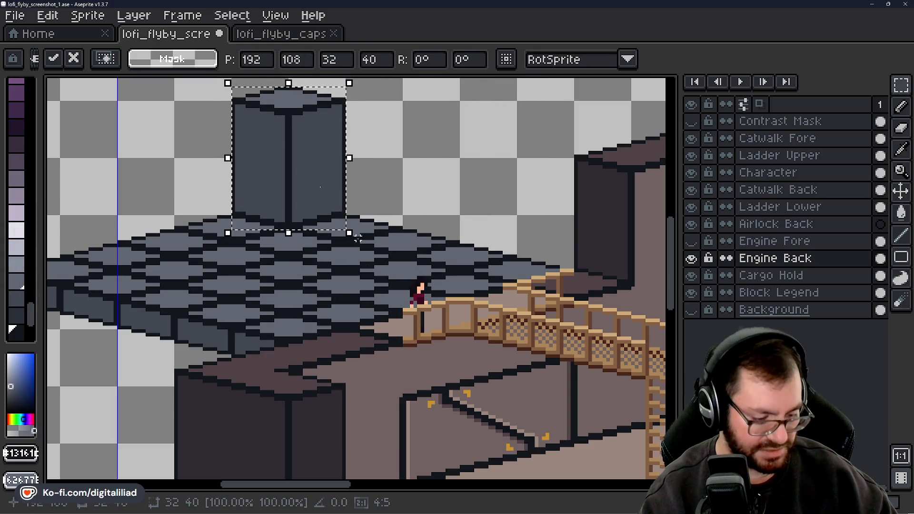
{"action": "mouse_move", "coordinate": [358, 233]}
{"action": "left_mouse_down"}
{"action": "mouse_move", "coordinate": [371, 190]}
{"action": "mouse_move", "coordinate": [357, 152]}
{"action": "mouse_move", "coordinate": [366, 162]}
{"action": "mouse_move", "coordinate": [358, 162]}
{"action": "left_mouse_up"}
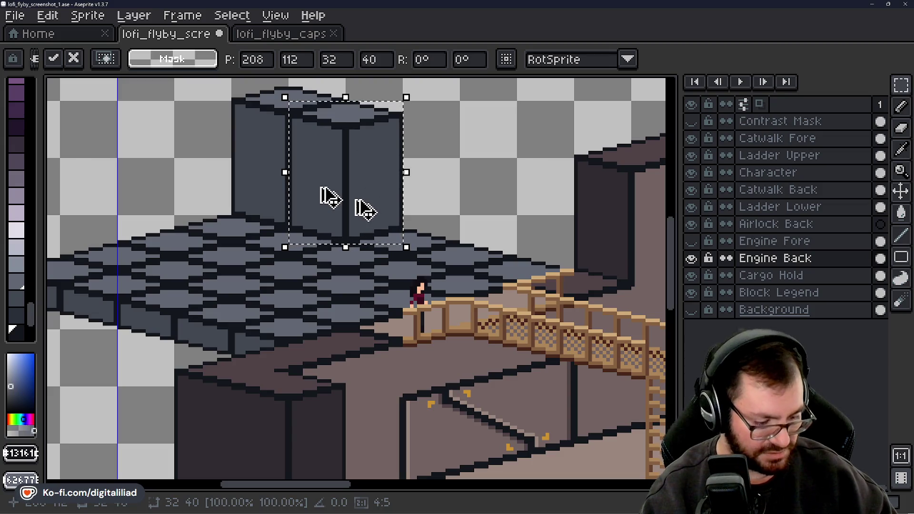
{"action": "mouse_move", "coordinate": [351, 198]}
{"action": "left_mouse_down"}
{"action": "mouse_move", "coordinate": [421, 200]}
{"action": "mouse_move", "coordinate": [364, 227]}
{"action": "mouse_move", "coordinate": [447, 217]}
{"action": "mouse_move", "coordinate": [481, 244]}
{"action": "mouse_move", "coordinate": [355, 195]}
{"action": "mouse_move", "coordinate": [509, 212]}
{"action": "mouse_move", "coordinate": [531, 242]}
{"action": "left_mouse_up"}
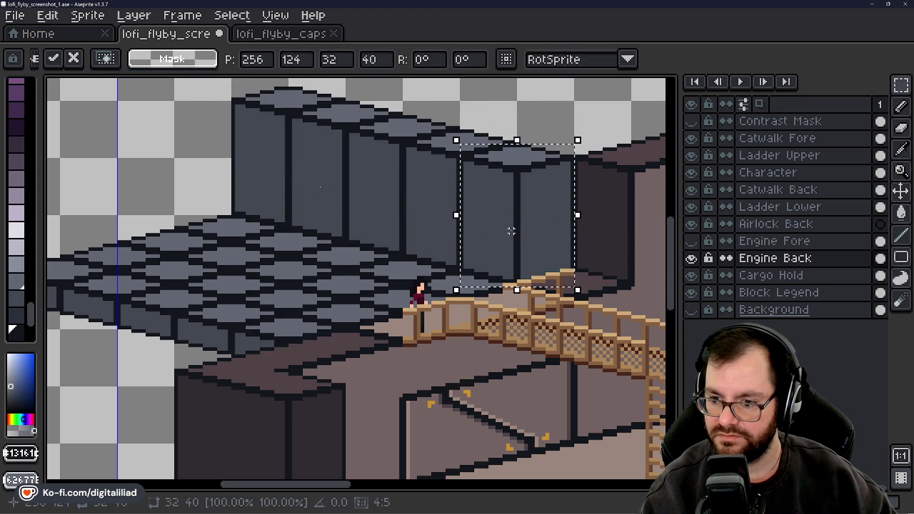
{"action": "left_click_drag", "start_coordinate": [557, 276], "coordinate": [379, 233]}
{"action": "mouse_move", "coordinate": [350, 206]}
{"action": "left_mouse_down"}
{"action": "mouse_move", "coordinate": [516, 231]}
{"action": "mouse_move", "coordinate": [596, 273]}
{"action": "mouse_move", "coordinate": [588, 262]}
{"action": "left_mouse_up"}
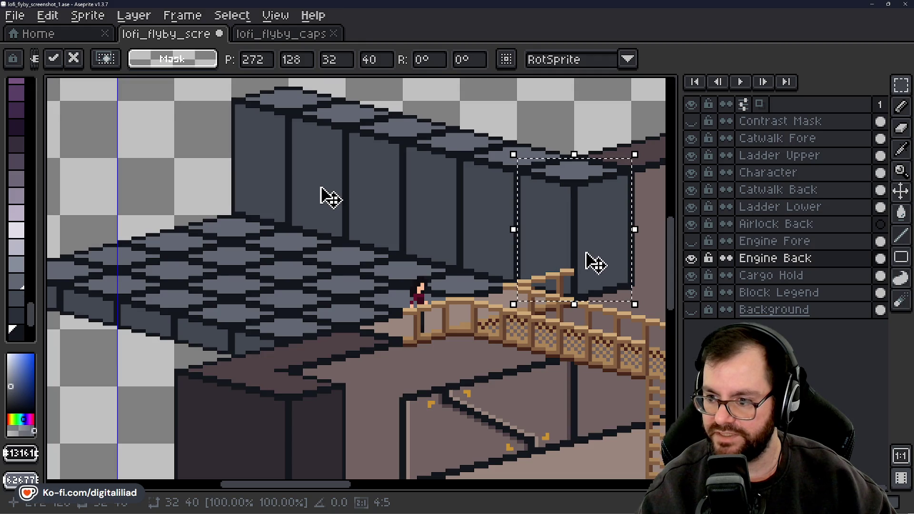
{"action": "left_click", "coordinate": [593, 110]}
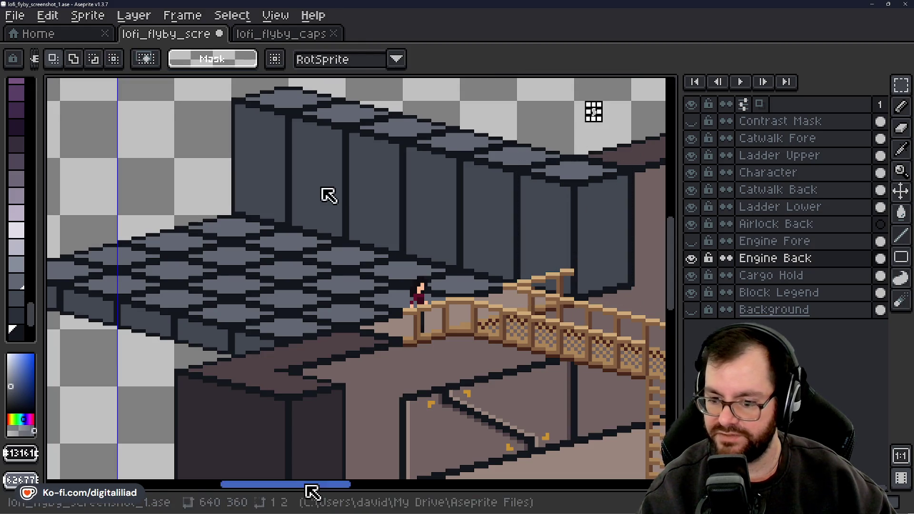
Paste another pillar into the wall row, lower it one pixel and commit it
{"action": "mouse_move", "coordinate": [314, 489]}
{"action": "left_mouse_down"}
{"action": "mouse_move", "coordinate": [364, 489]}
{"action": "mouse_move", "coordinate": [334, 490]}
{"action": "left_mouse_up"}
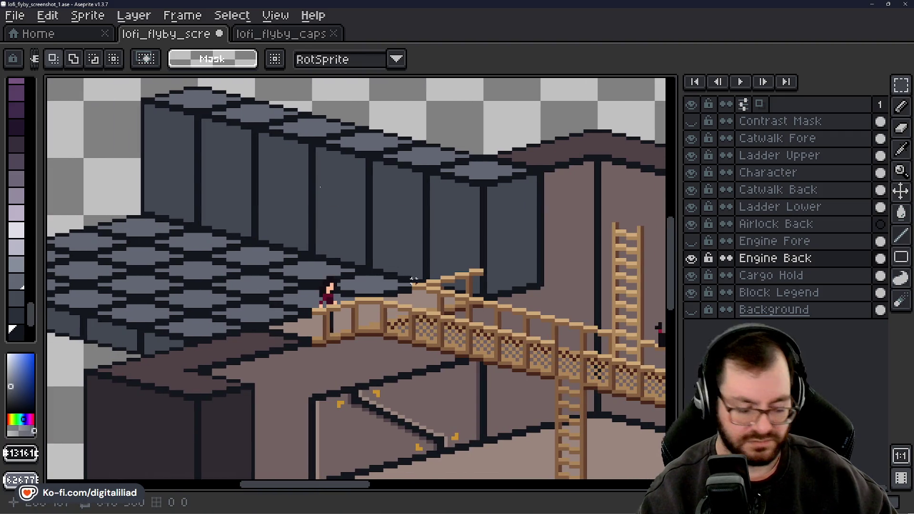
{"action": "key", "text": "ctrl+v"}
{"action": "mouse_move", "coordinate": [275, 222]}
{"action": "left_mouse_down"}
{"action": "mouse_move", "coordinate": [397, 265]}
{"action": "mouse_move", "coordinate": [392, 271]}
{"action": "left_mouse_up"}
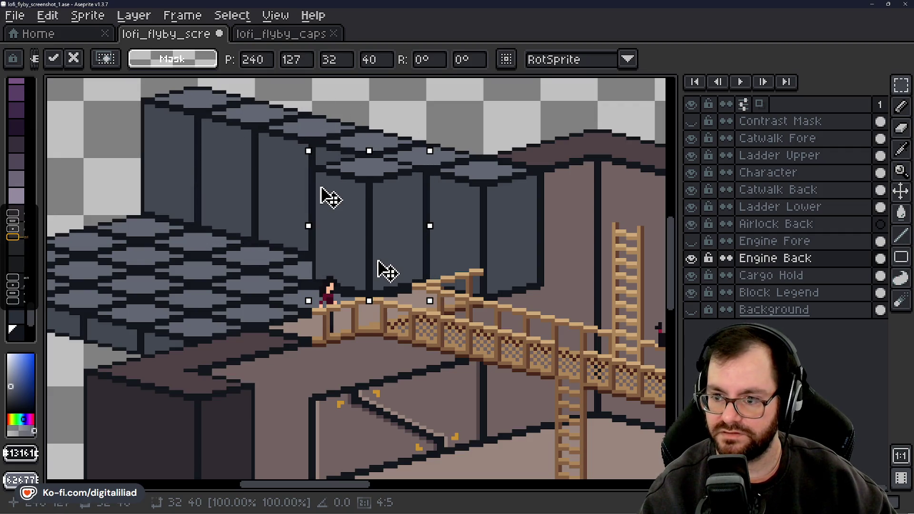
{"action": "left_click_drag", "start_coordinate": [387, 271], "coordinate": [383, 273]}
{"action": "left_click", "coordinate": [455, 167]}
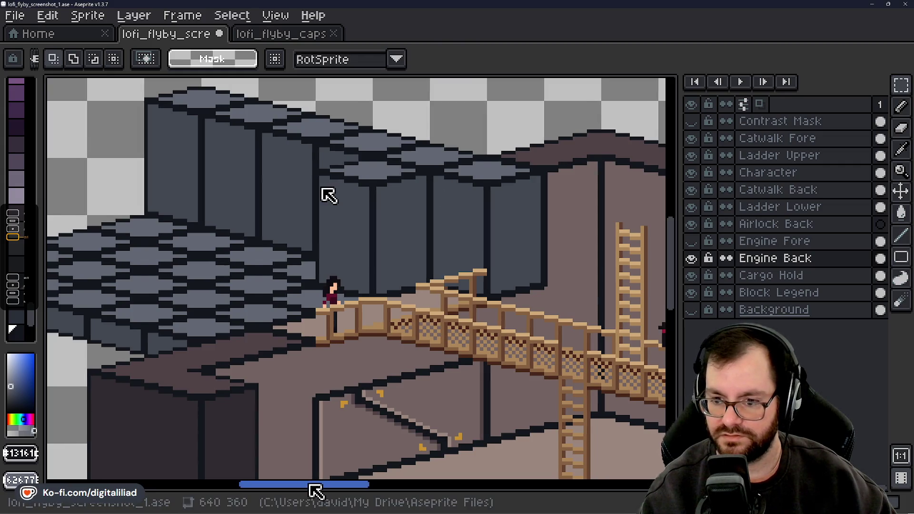
Paste one more pillar and commit it at the platform's left edge, ending the wall
{"action": "left_click_drag", "start_coordinate": [314, 484], "coordinate": [274, 484]}
{"action": "key", "text": "ctrl+v"}
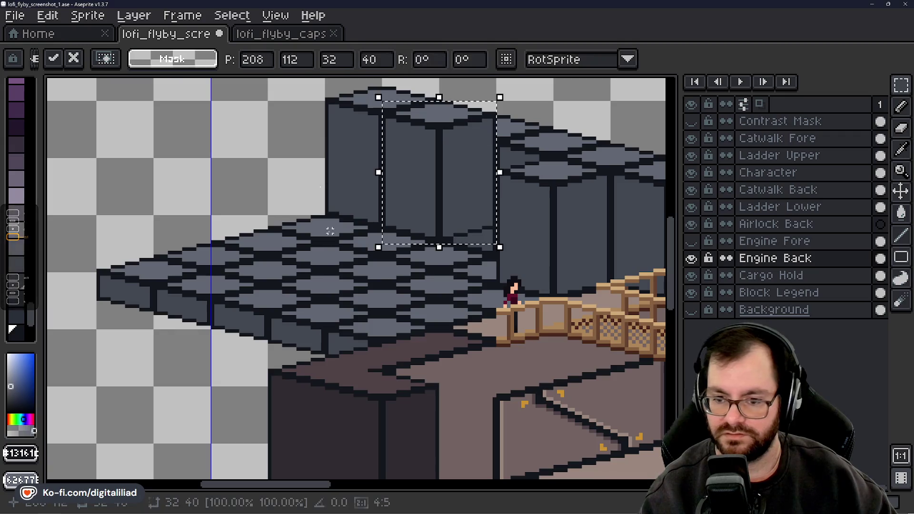
{"action": "mouse_move", "coordinate": [434, 198]}
{"action": "left_mouse_down"}
{"action": "mouse_move", "coordinate": [263, 222]}
{"action": "mouse_move", "coordinate": [249, 204]}
{"action": "mouse_move", "coordinate": [281, 190]}
{"action": "mouse_move", "coordinate": [320, 189]}
{"action": "left_mouse_up"}
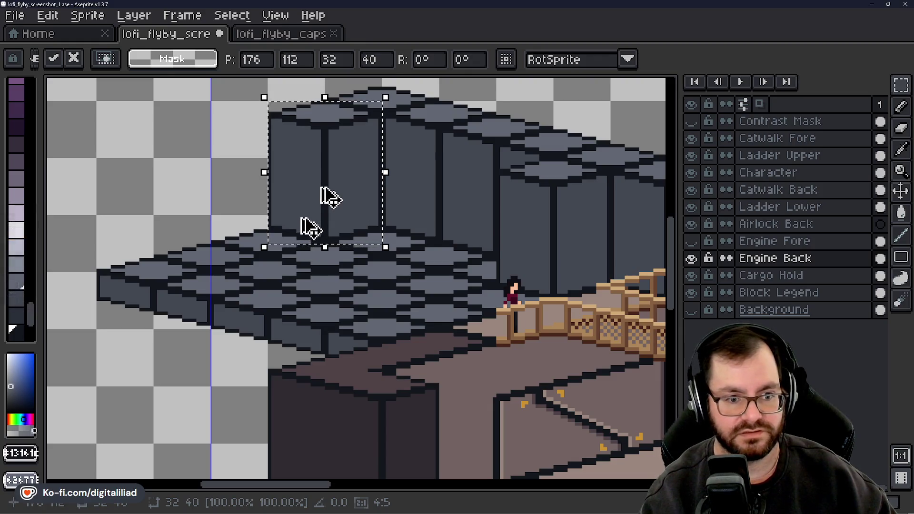
{"action": "key", "text": "shift+Right"}
{"action": "mouse_move", "coordinate": [430, 218]}
{"action": "left_mouse_down"}
{"action": "mouse_move", "coordinate": [284, 237]}
{"action": "mouse_move", "coordinate": [178, 213]}
{"action": "mouse_move", "coordinate": [227, 206]}
{"action": "mouse_move", "coordinate": [257, 222]}
{"action": "mouse_move", "coordinate": [255, 231]}
{"action": "left_mouse_up"}
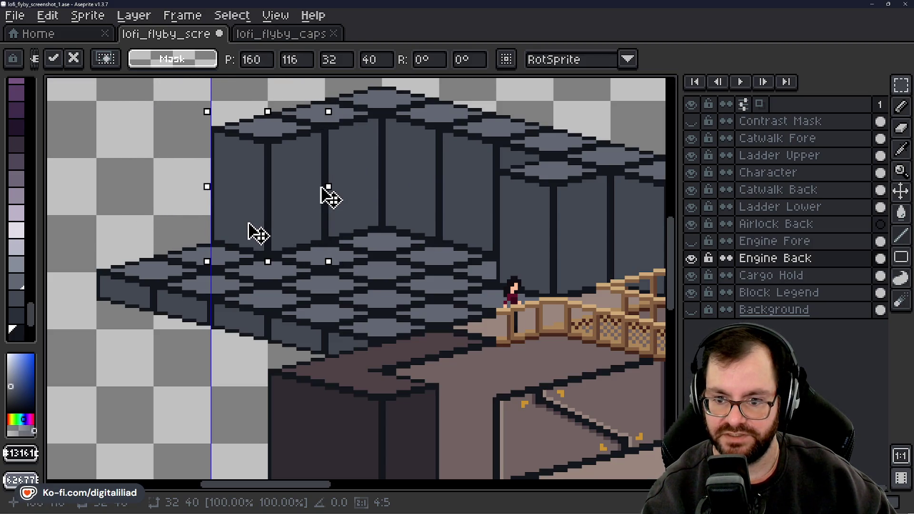
{"action": "key", "text": "Return"}
{"action": "mouse_move", "coordinate": [435, 185]}
{"action": "left_mouse_down"}
{"action": "mouse_move", "coordinate": [204, 230]}
{"action": "mouse_move", "coordinate": [208, 212]}
{"action": "mouse_move", "coordinate": [190, 199]}
{"action": "left_mouse_up"}
{"action": "key", "text": "Escape"}
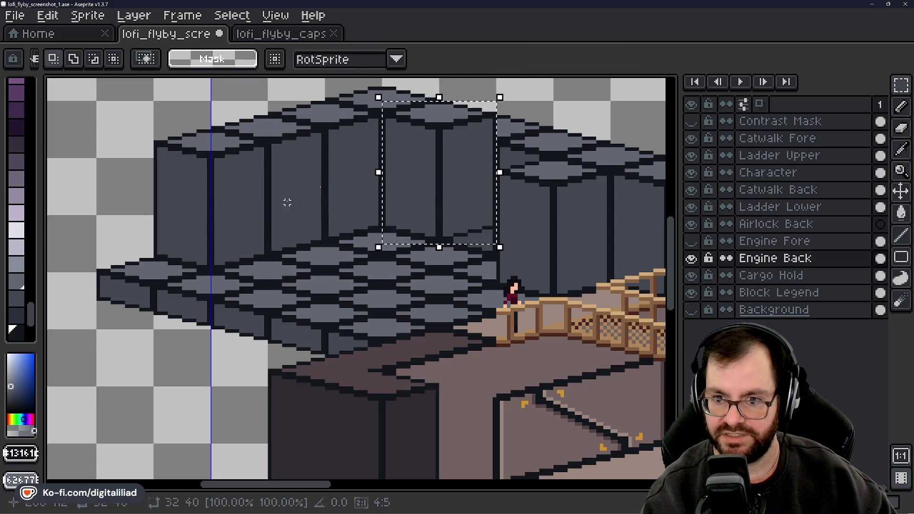
{"action": "mouse_move", "coordinate": [459, 173]}
{"action": "left_mouse_down"}
{"action": "mouse_move", "coordinate": [224, 227]}
{"action": "mouse_move", "coordinate": [165, 229]}
{"action": "left_mouse_up"}
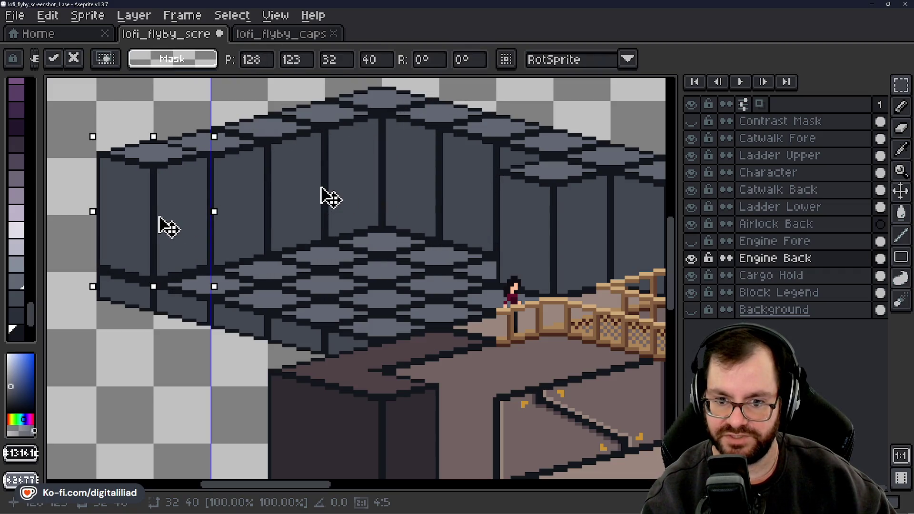
{"action": "left_click", "coordinate": [226, 230]}
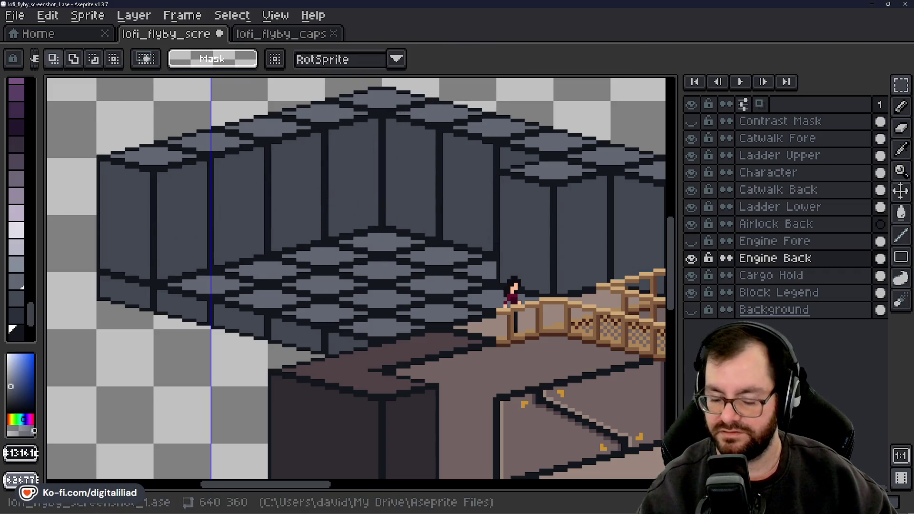
{"action": "mouse_move", "coordinate": [440, 499]}
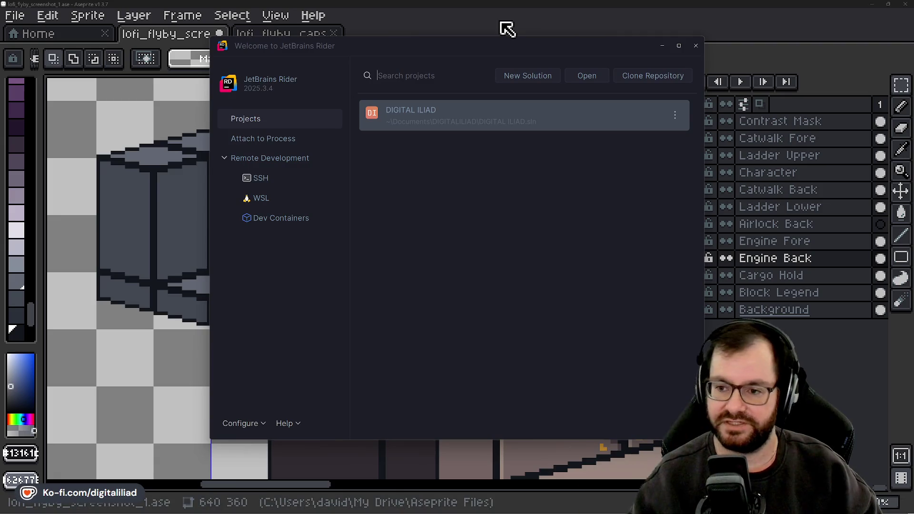
Open the DIGITAL ILIAD solution, run it in debug and maximize the game window
{"action": "left_click", "coordinate": [434, 115]}
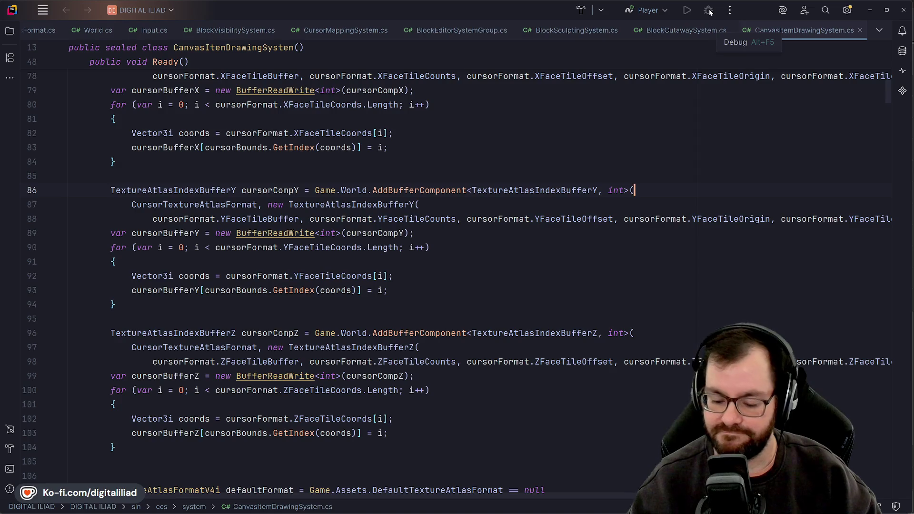
{"action": "scroll", "coordinate": [599, 128], "scroll_direction": "up", "scroll_amount": 15}
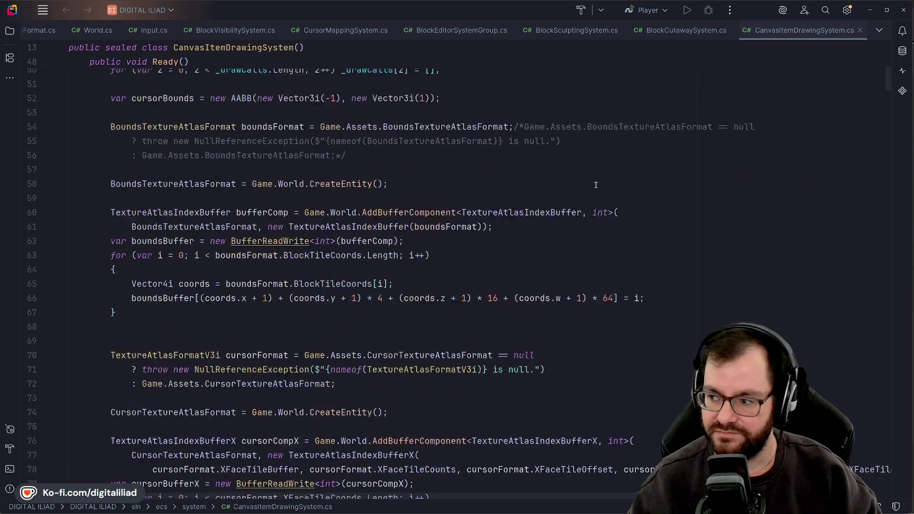
{"action": "scroll", "coordinate": [596, 185], "scroll_direction": "up", "scroll_amount": 6}
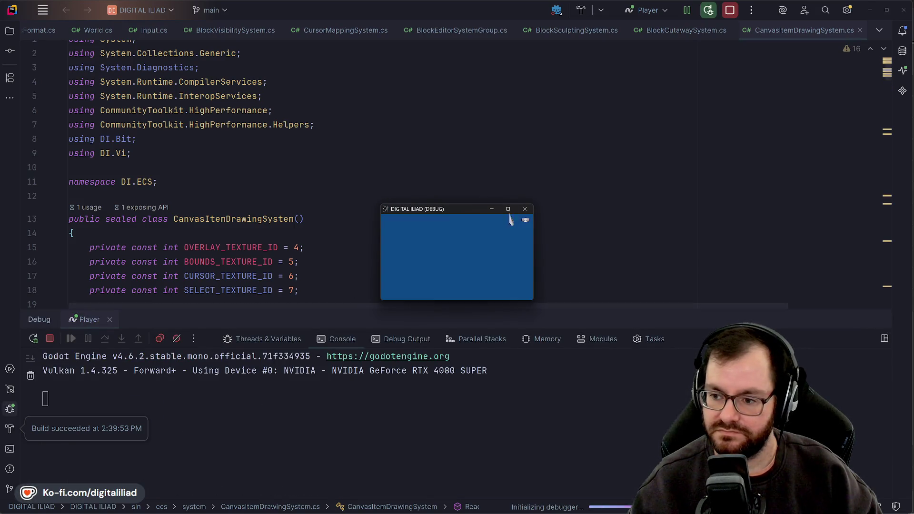
{"action": "left_click", "coordinate": [508, 209]}
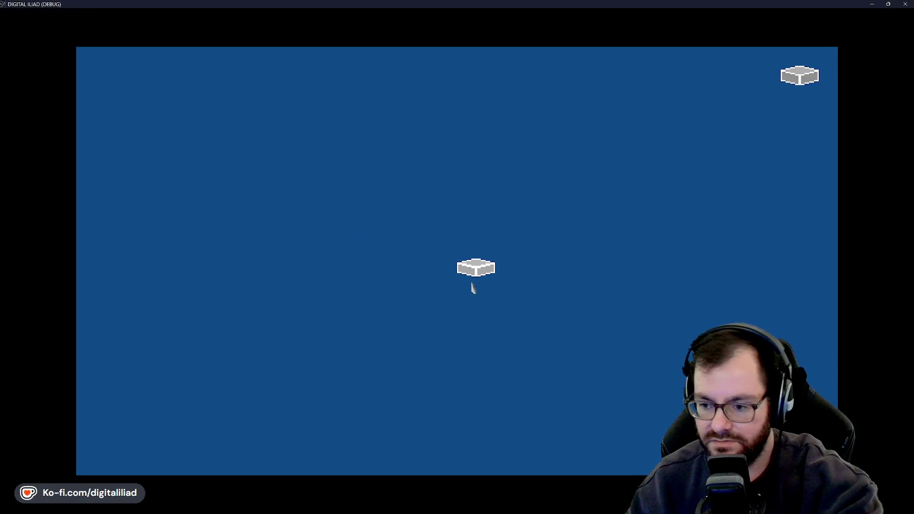
Place a large floor slab and raise walls along its left and back edges
{"action": "left_click", "coordinate": [474, 352]}
{"action": "left_click_drag", "start_coordinate": [474, 353], "coordinate": [496, 352]}
{"action": "key", "text": "w"}
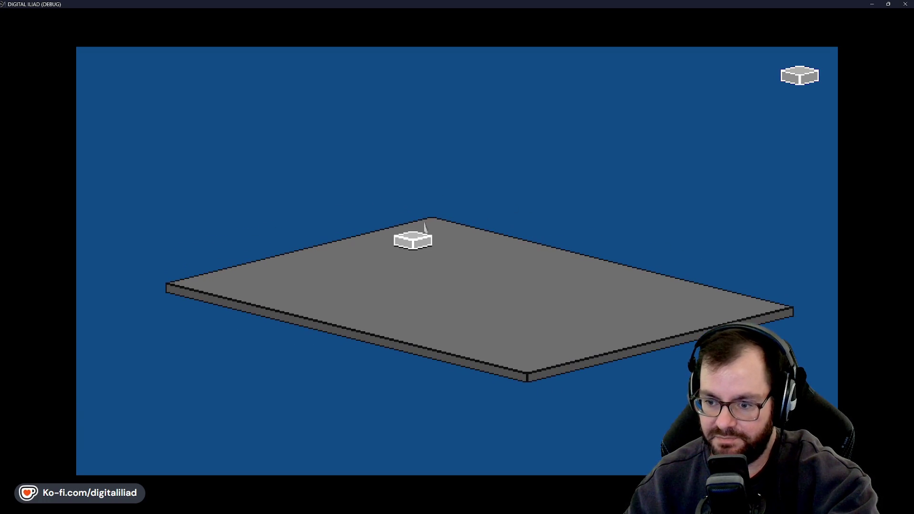
{"action": "key", "text": "d"}
{"action": "mouse_move", "coordinate": [247, 247]}
{"action": "left_mouse_down"}
{"action": "mouse_move", "coordinate": [172, 283]}
{"action": "mouse_move", "coordinate": [173, 298]}
{"action": "mouse_move", "coordinate": [189, 298]}
{"action": "mouse_move", "coordinate": [187, 281]}
{"action": "mouse_move", "coordinate": [179, 290]}
{"action": "left_mouse_up"}
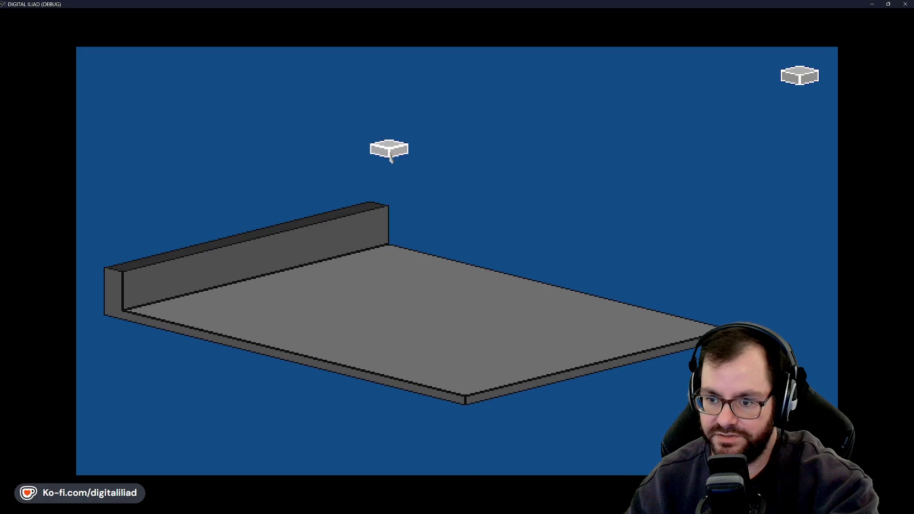
{"action": "mouse_move", "coordinate": [410, 143]}
{"action": "left_mouse_down"}
{"action": "mouse_move", "coordinate": [416, 286]}
{"action": "mouse_move", "coordinate": [644, 321]}
{"action": "mouse_move", "coordinate": [781, 328]}
{"action": "mouse_move", "coordinate": [521, 381]}
{"action": "mouse_move", "coordinate": [686, 271]}
{"action": "mouse_move", "coordinate": [595, 357]}
{"action": "mouse_move", "coordinate": [510, 392]}
{"action": "left_mouse_up"}
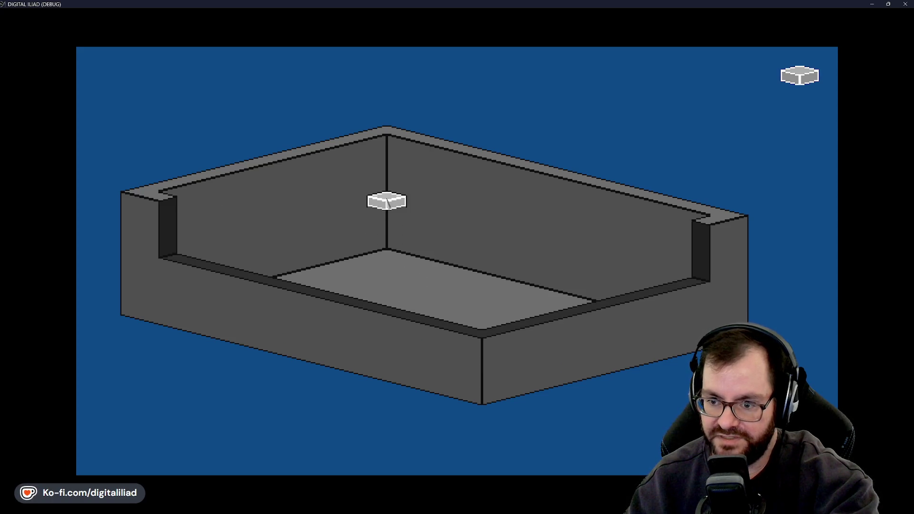
Select the room's floor and draw a long block along the lower cutaway level
{"action": "scroll", "coordinate": [387, 198], "scroll_direction": "up", "scroll_amount": 1}
{"action": "scroll", "coordinate": [387, 200], "scroll_direction": "down", "scroll_amount": 1}
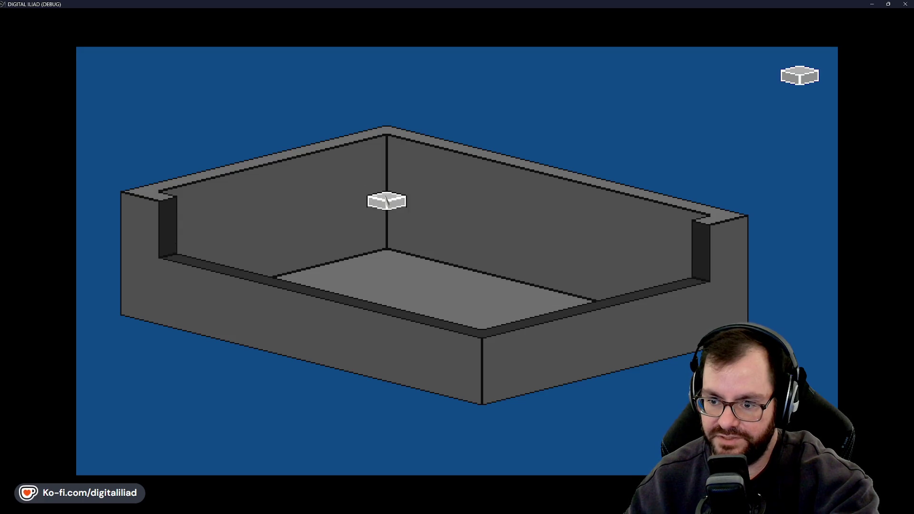
{"action": "left_click", "coordinate": [422, 261]}
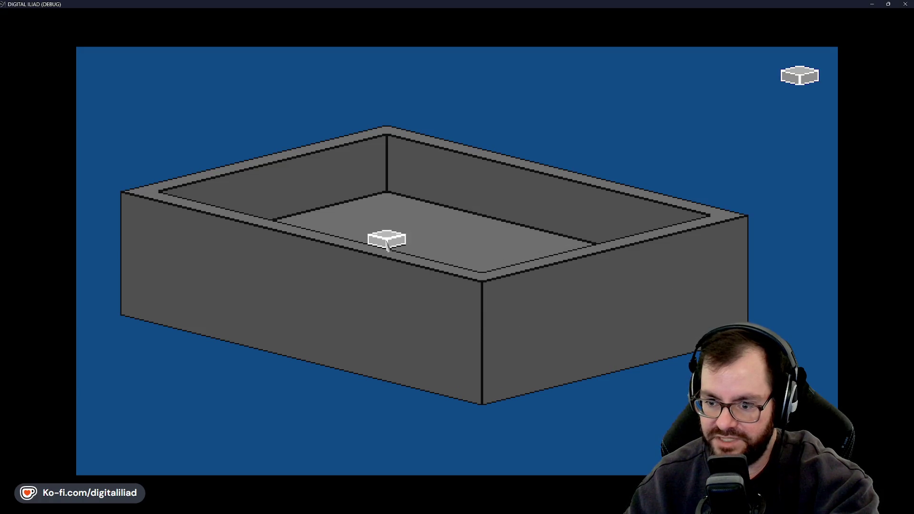
{"action": "scroll", "coordinate": [295, 267], "scroll_direction": "down", "scroll_amount": 1}
{"action": "scroll", "coordinate": [343, 257], "scroll_direction": "up", "scroll_amount": 1}
{"action": "scroll", "coordinate": [342, 257], "scroll_direction": "down", "scroll_amount": 1}
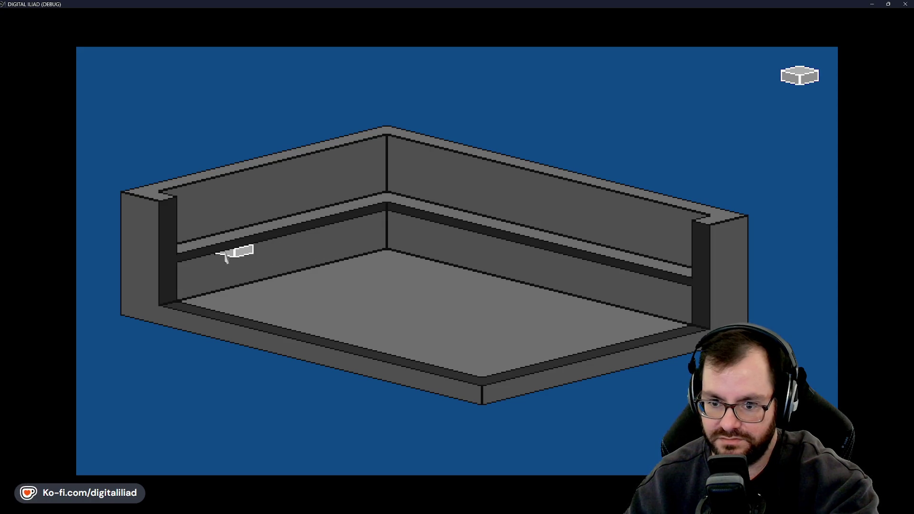
{"action": "mouse_move", "coordinate": [225, 254]}
{"action": "left_mouse_down"}
{"action": "mouse_move", "coordinate": [342, 326]}
{"action": "mouse_move", "coordinate": [562, 376]}
{"action": "left_mouse_up"}
{"action": "scroll", "coordinate": [562, 376], "scroll_direction": "up", "scroll_amount": 1}
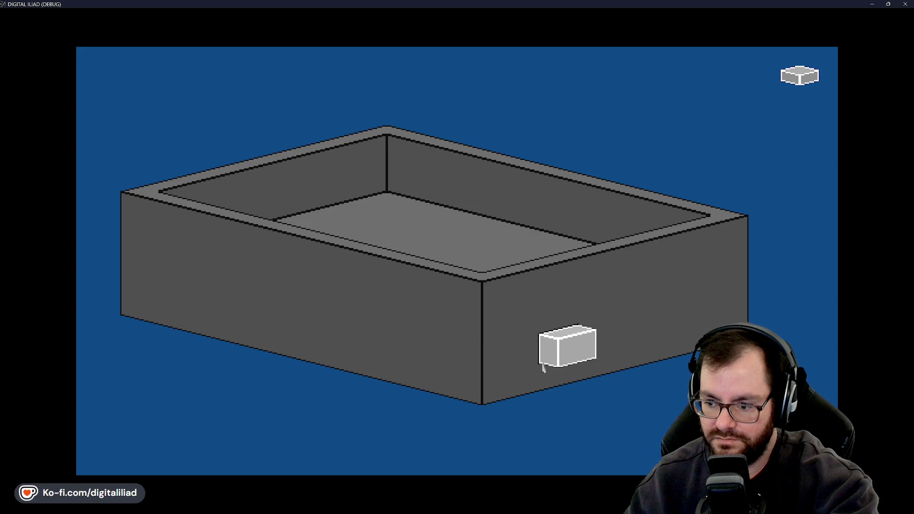
{"action": "scroll", "coordinate": [547, 373], "scroll_direction": "down", "scroll_amount": 1}
{"action": "scroll", "coordinate": [449, 302], "scroll_direction": "up", "scroll_amount": 1}
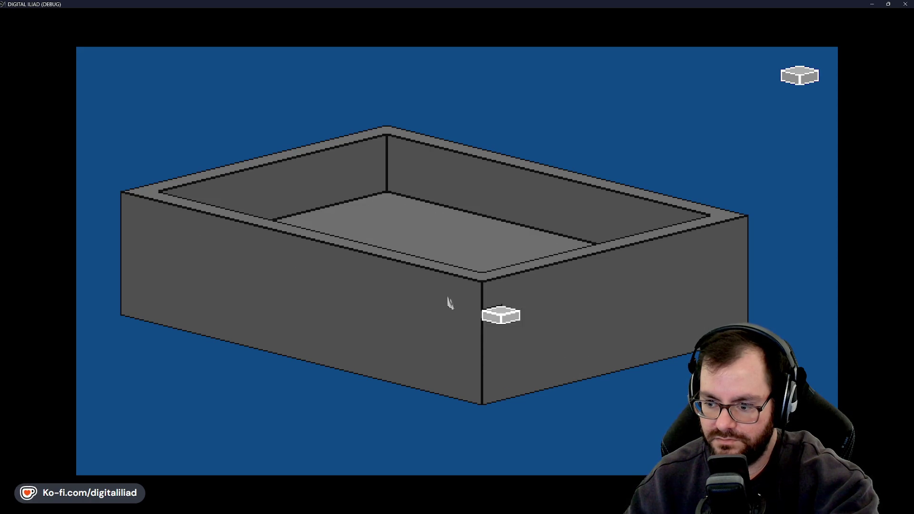
{"action": "scroll", "coordinate": [419, 329], "scroll_direction": "down", "scroll_amount": 1}
{"action": "scroll", "coordinate": [429, 318], "scroll_direction": "up", "scroll_amount": 1}
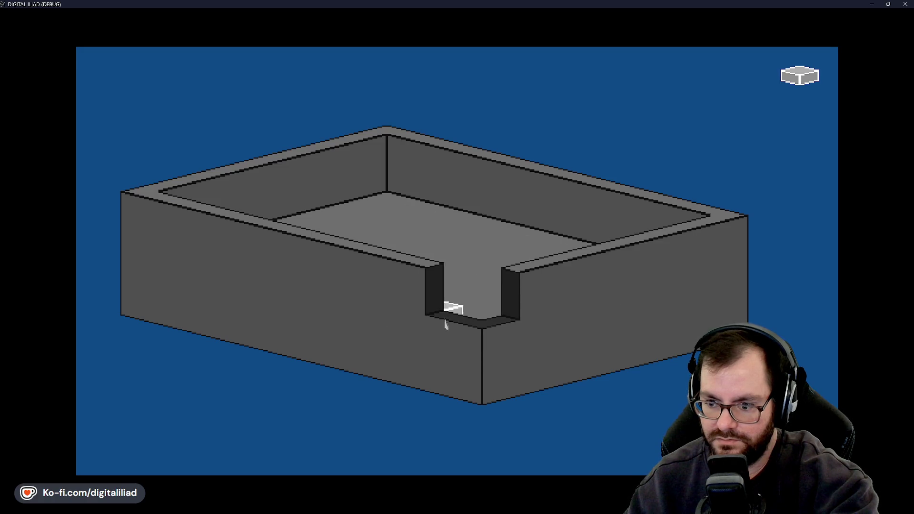
{"action": "scroll", "coordinate": [437, 337], "scroll_direction": "down", "scroll_amount": 1}
{"action": "scroll", "coordinate": [425, 314], "scroll_direction": "down", "scroll_amount": 1}
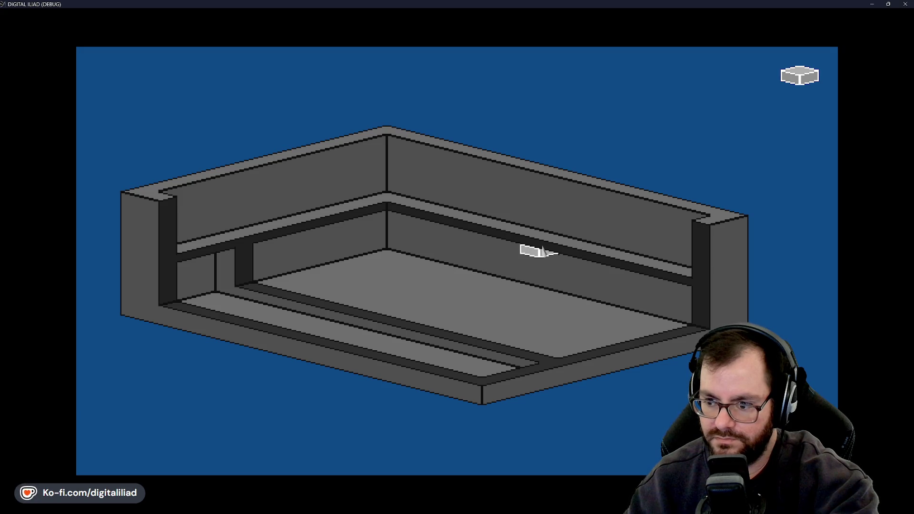
Place a long block across the lower floor and scroll through the levels to review
{"action": "left_click_drag", "start_coordinate": [447, 310], "coordinate": [364, 338]}
{"action": "scroll", "coordinate": [352, 340], "scroll_direction": "up", "scroll_amount": 1}
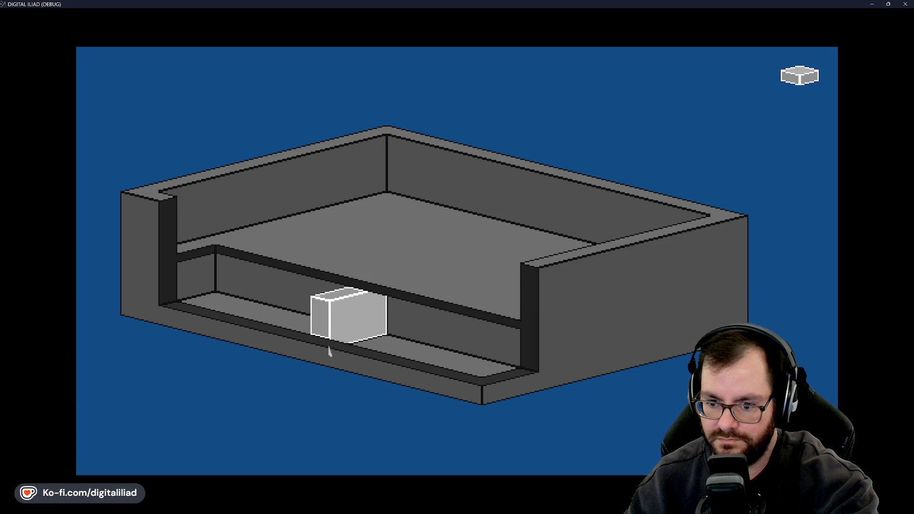
{"action": "scroll", "coordinate": [352, 348], "scroll_direction": "up", "scroll_amount": 1}
{"action": "scroll", "coordinate": [430, 328], "scroll_direction": "down", "scroll_amount": 3}
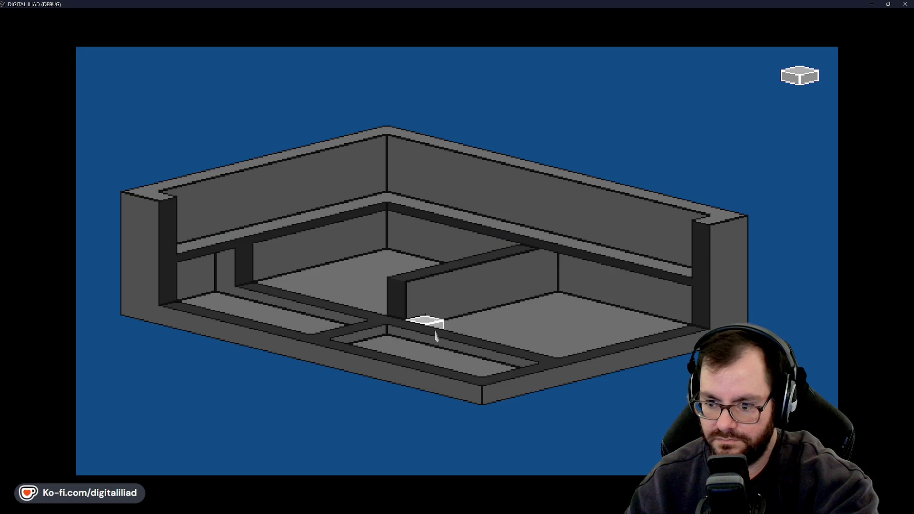
{"action": "scroll", "coordinate": [447, 293], "scroll_direction": "down", "scroll_amount": 1}
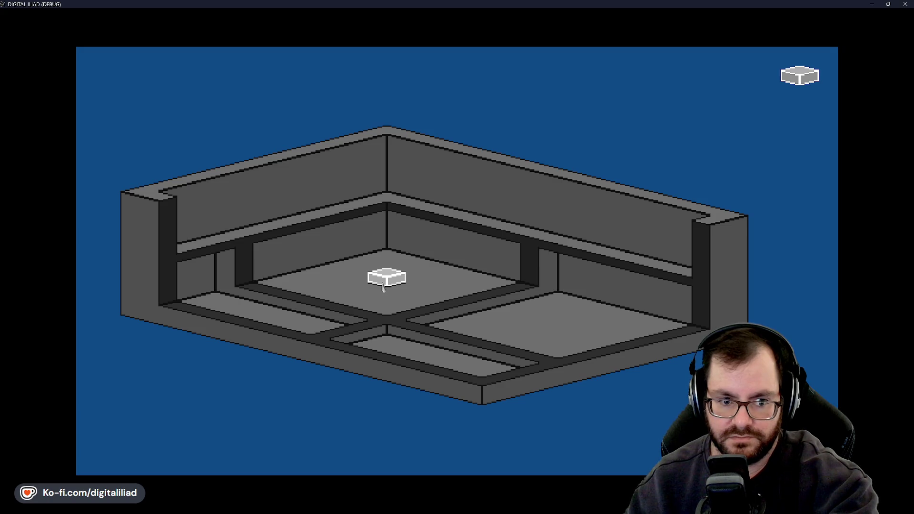
{"action": "scroll", "coordinate": [386, 281], "scroll_direction": "up", "scroll_amount": 2}
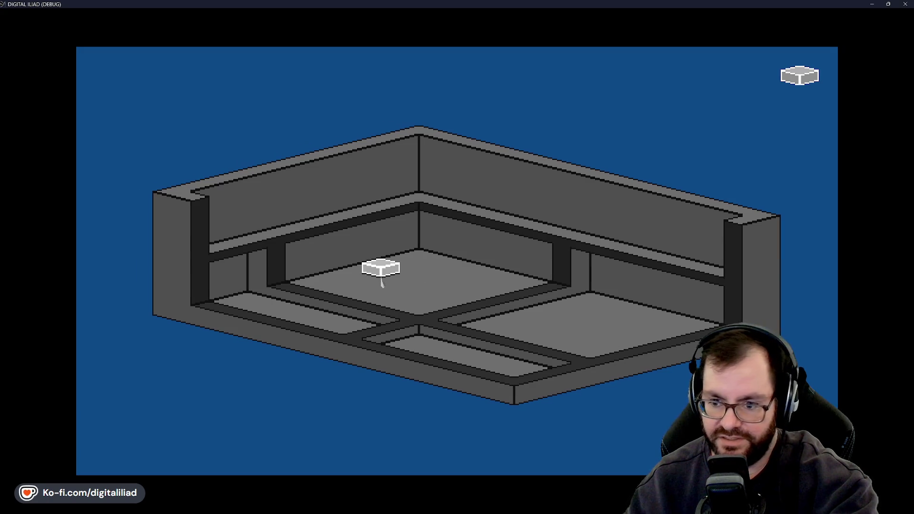
{"action": "scroll", "coordinate": [381, 267], "scroll_direction": "down", "scroll_amount": 1}
{"action": "scroll", "coordinate": [457, 224], "scroll_direction": "down", "scroll_amount": 1}
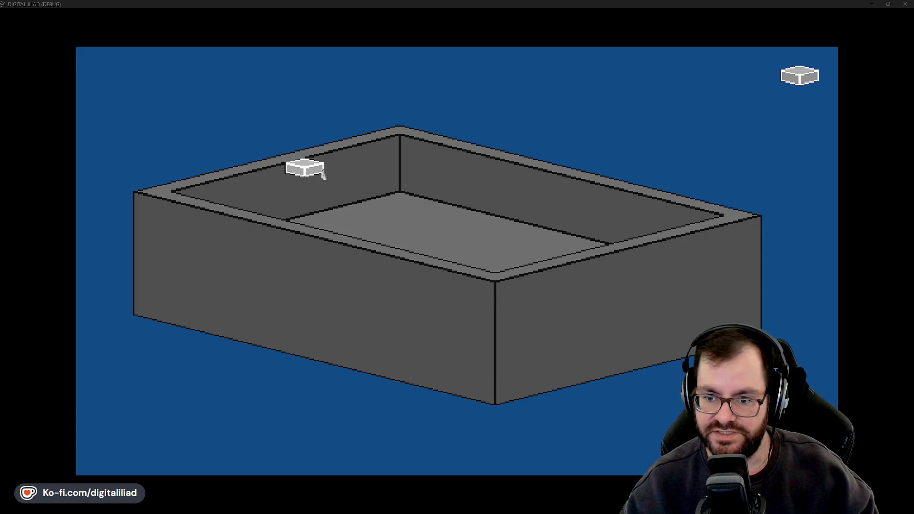
Cut a long block from the back wall toward the front, undoing an accidental lid fill
{"action": "mouse_move", "coordinate": [334, 191]}
{"action": "left_mouse_down"}
{"action": "mouse_move", "coordinate": [486, 261]}
{"action": "mouse_move", "coordinate": [628, 298]}
{"action": "left_mouse_up"}
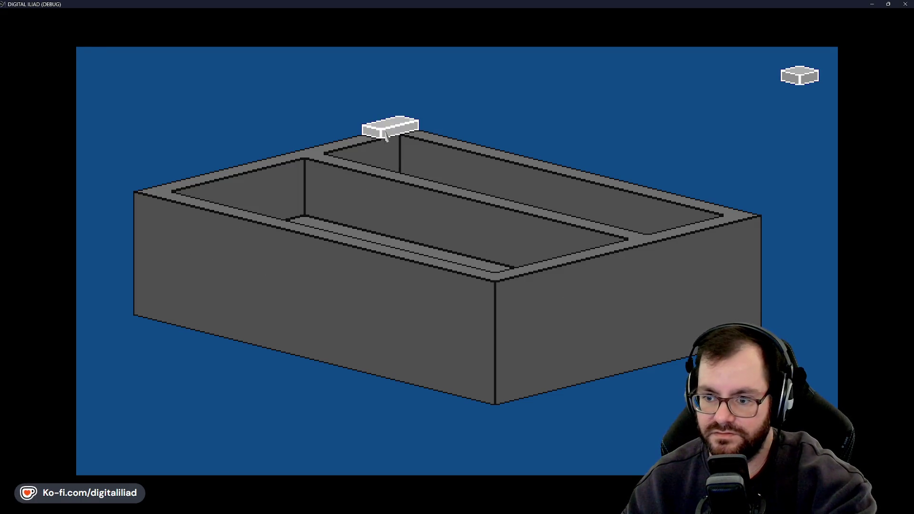
{"action": "left_click", "coordinate": [447, 198]}
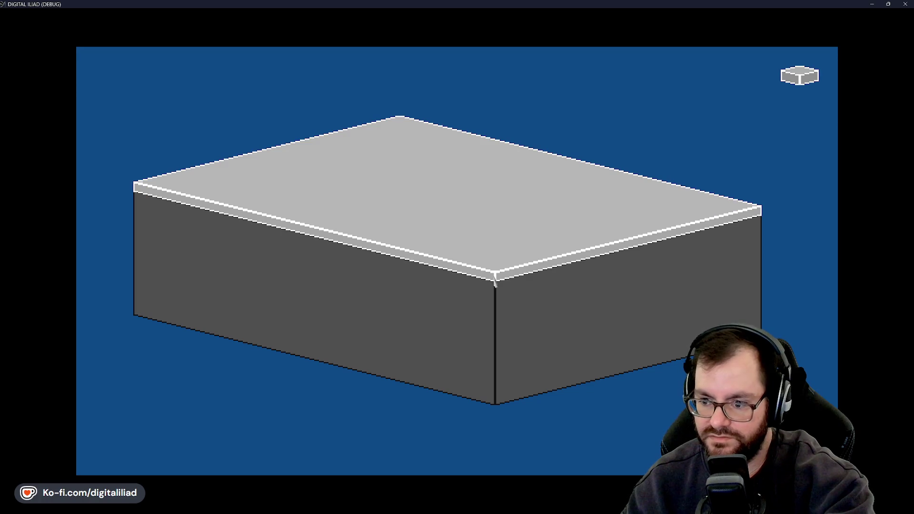
{"action": "key", "text": "ctrl+z"}
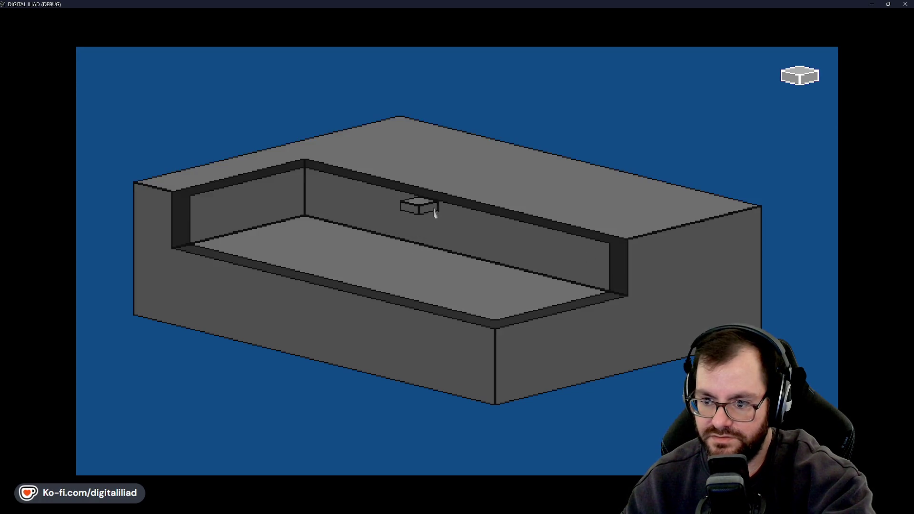
{"action": "key", "text": "ctrl+z"}
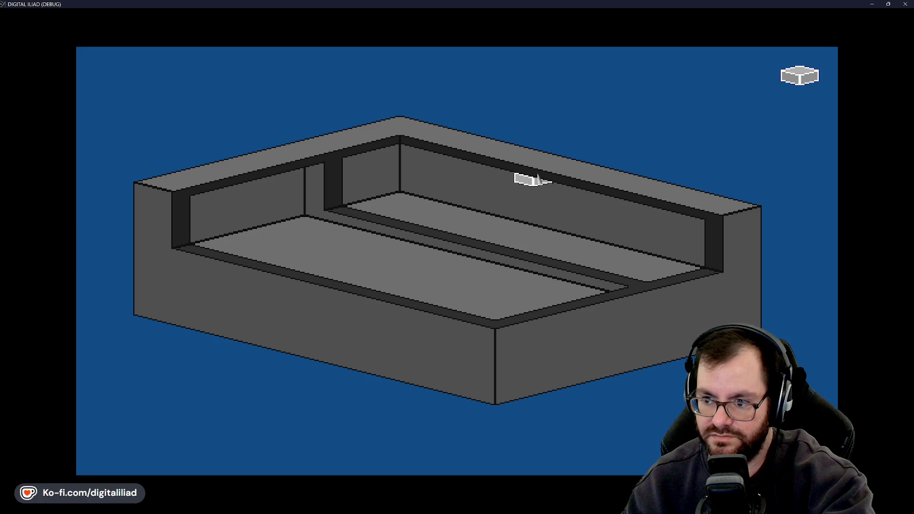
Fill the back-right trench and left cavity, then dig a new pit behind the first
{"action": "left_click", "coordinate": [394, 257]}
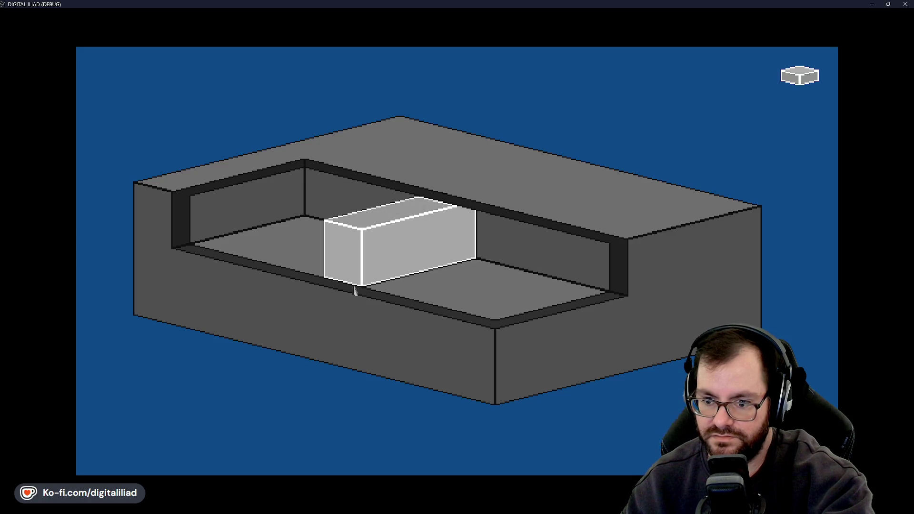
{"action": "left_click", "coordinate": [485, 273]}
{"action": "left_click", "coordinate": [536, 247]}
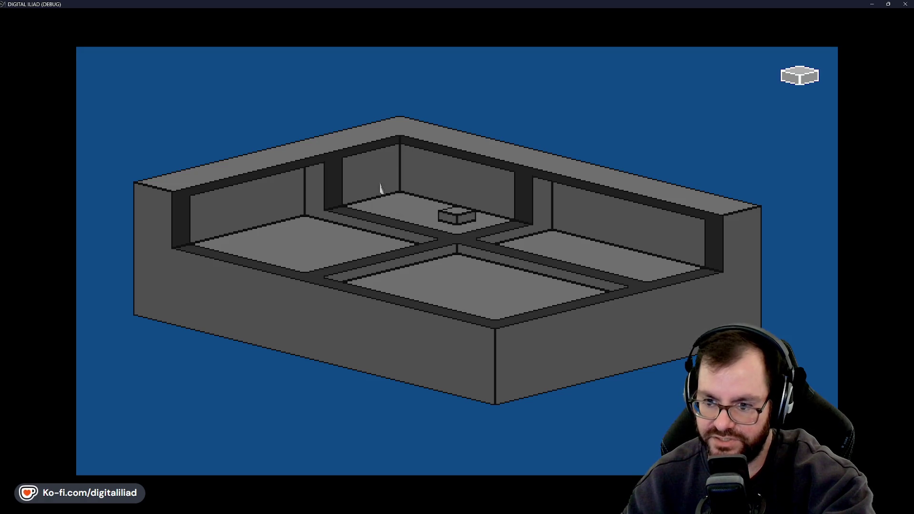
Place two small blocks on the lower floor
{"action": "scroll", "coordinate": [350, 254], "scroll_direction": "down", "scroll_amount": 1}
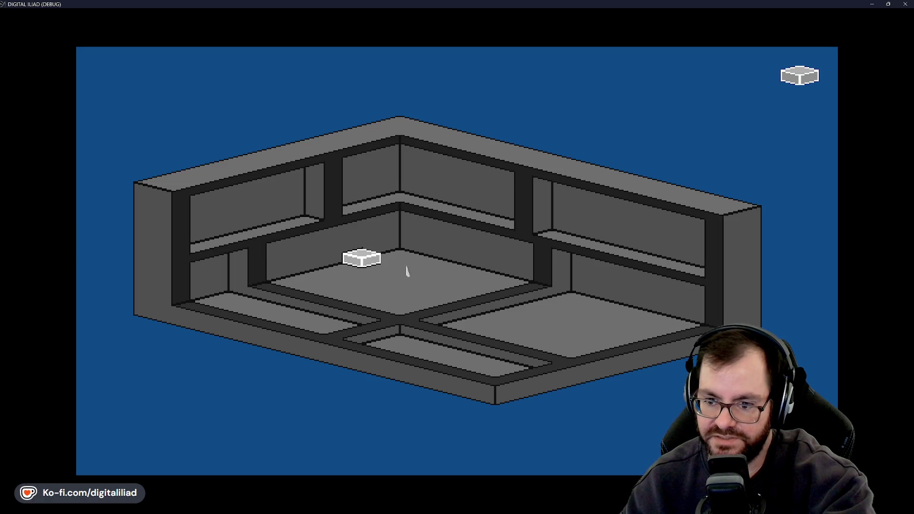
{"action": "left_click", "coordinate": [471, 280]}
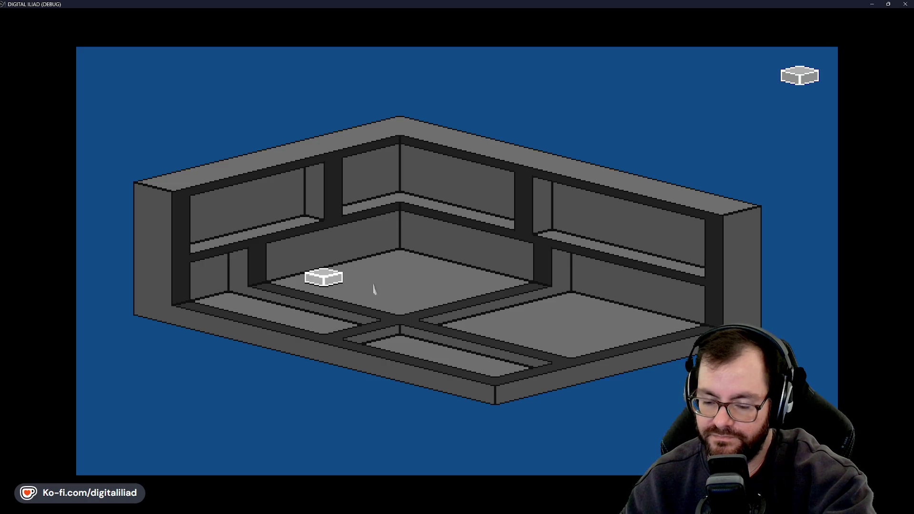
{"action": "left_click", "coordinate": [418, 300]}
{"action": "scroll", "coordinate": [507, 318], "scroll_direction": "up", "scroll_amount": 1}
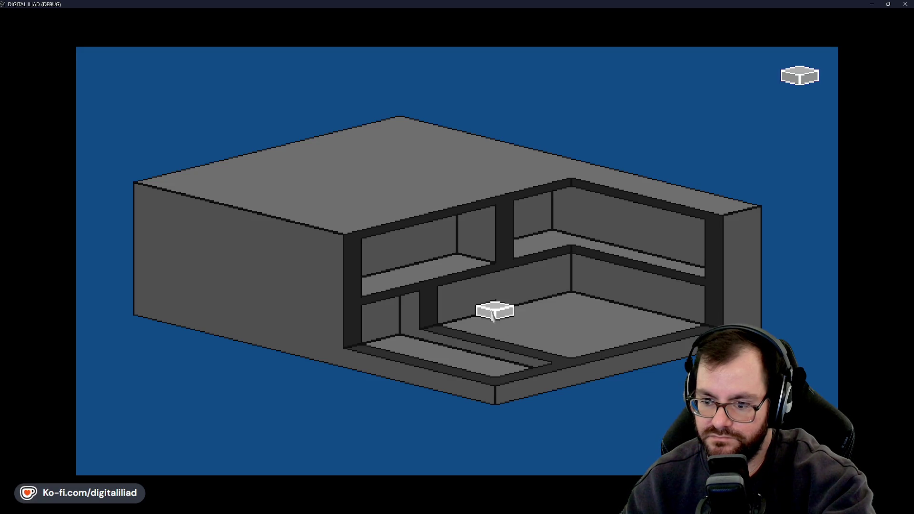
{"action": "scroll", "coordinate": [474, 297], "scroll_direction": "down", "scroll_amount": 1}
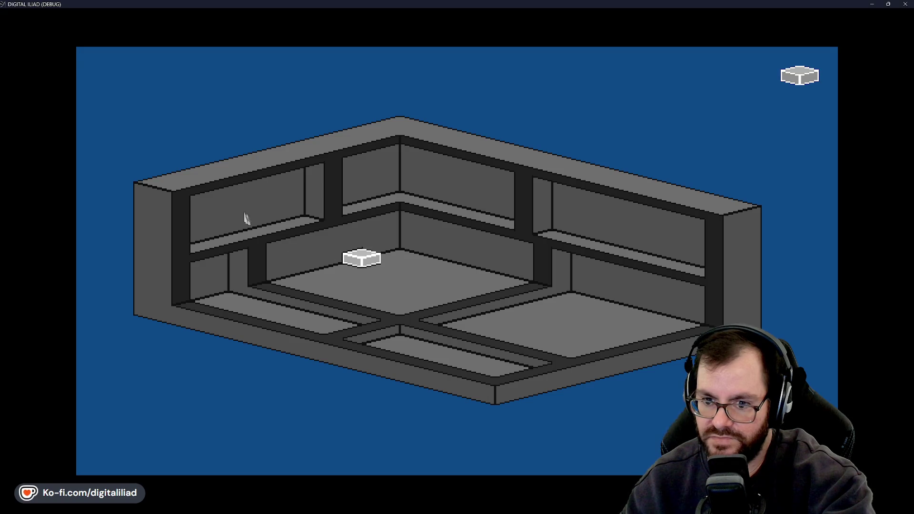
{"action": "scroll", "coordinate": [245, 216], "scroll_direction": "up", "scroll_amount": 1}
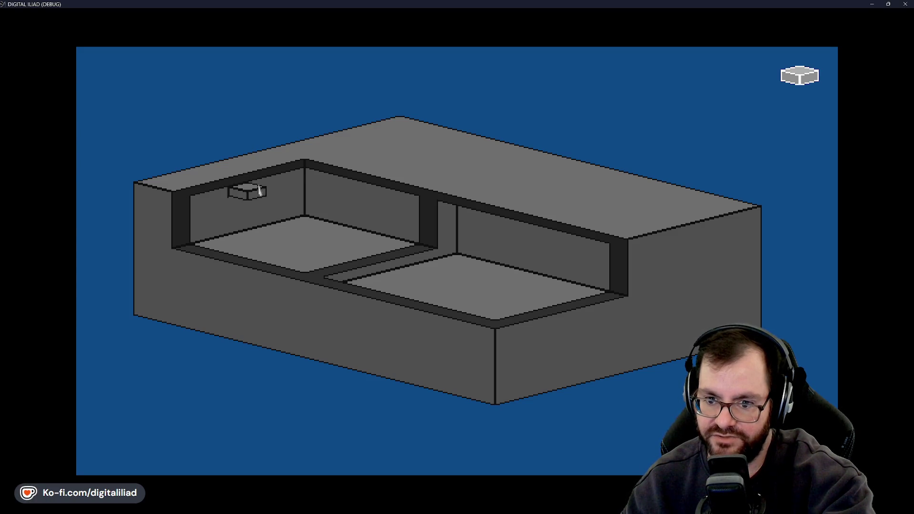
Add a room section at the back, place a tile and final block, then quit the game
{"action": "left_click", "coordinate": [379, 203]}
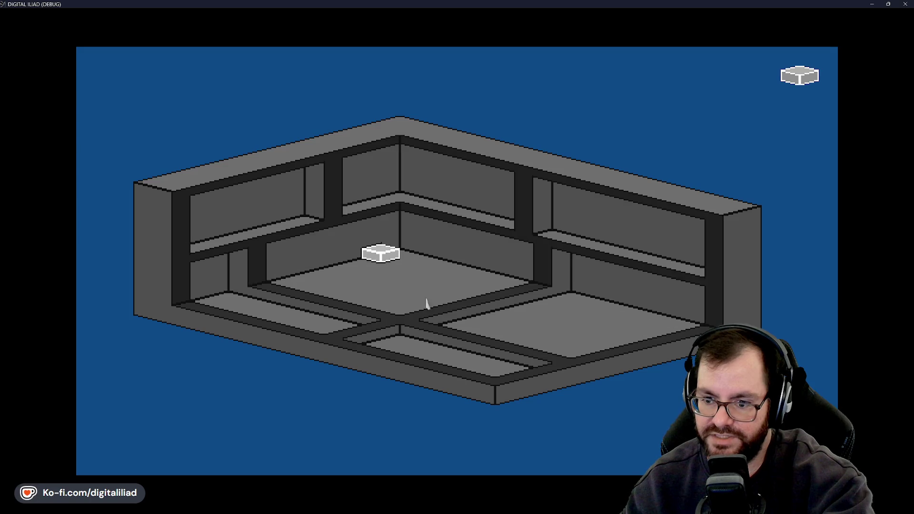
{"action": "left_click", "coordinate": [419, 292]}
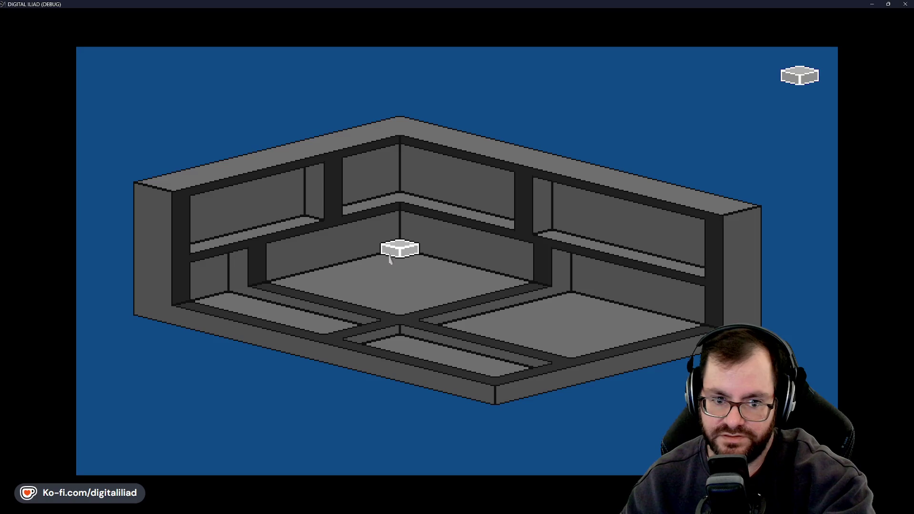
{"action": "left_click", "coordinate": [398, 259]}
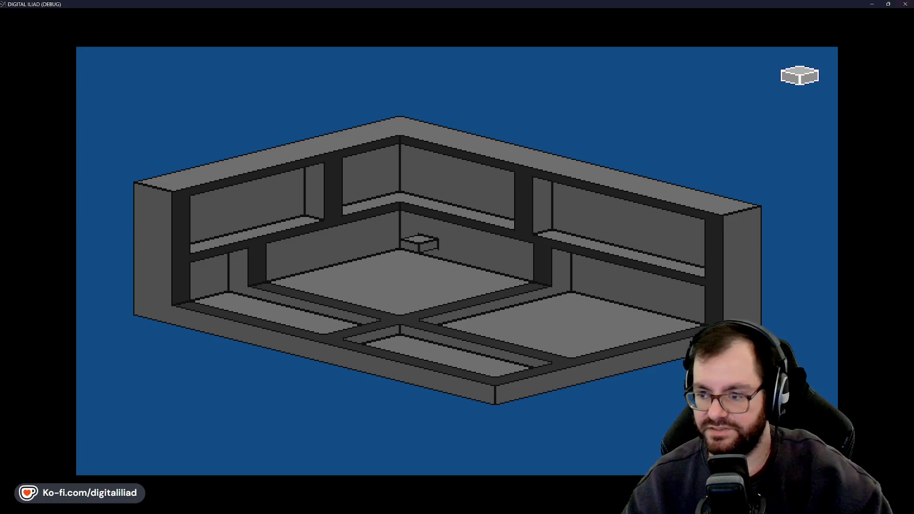
{"action": "key", "text": "Escape"}
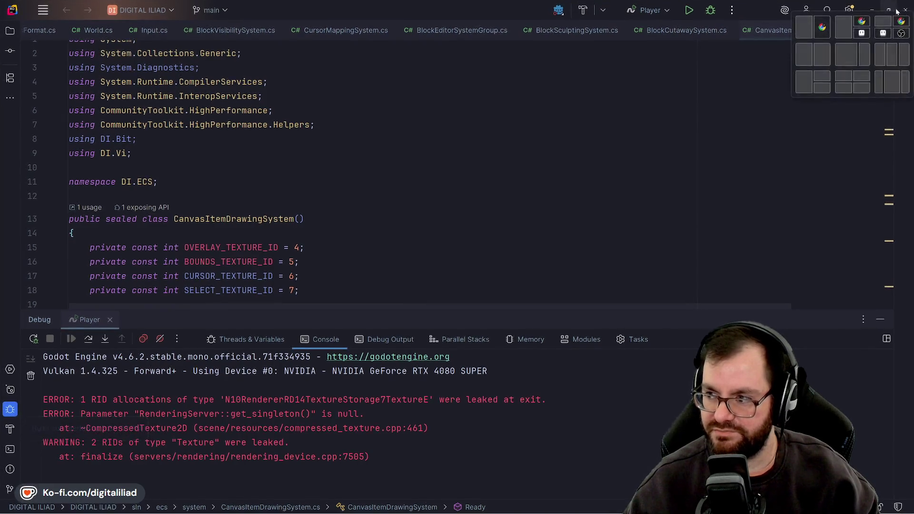
Bring lofi_flyby_screenshot_1.ase back to the front and pan to the block legend at the left edge
{"action": "left_click", "coordinate": [870, 10]}
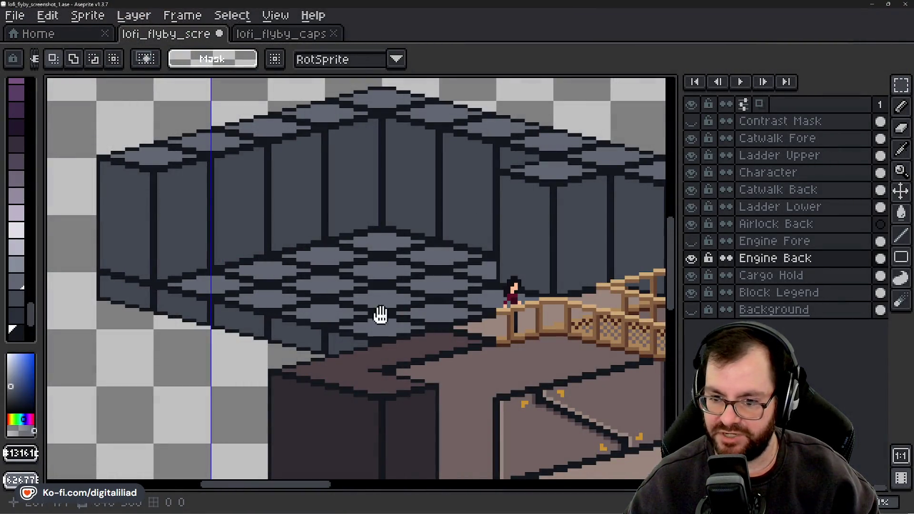
{"action": "mouse_move", "coordinate": [381, 314]}
{"action": "left_mouse_down"}
{"action": "mouse_move", "coordinate": [301, 330]}
{"action": "mouse_move", "coordinate": [329, 331]}
{"action": "left_mouse_up"}
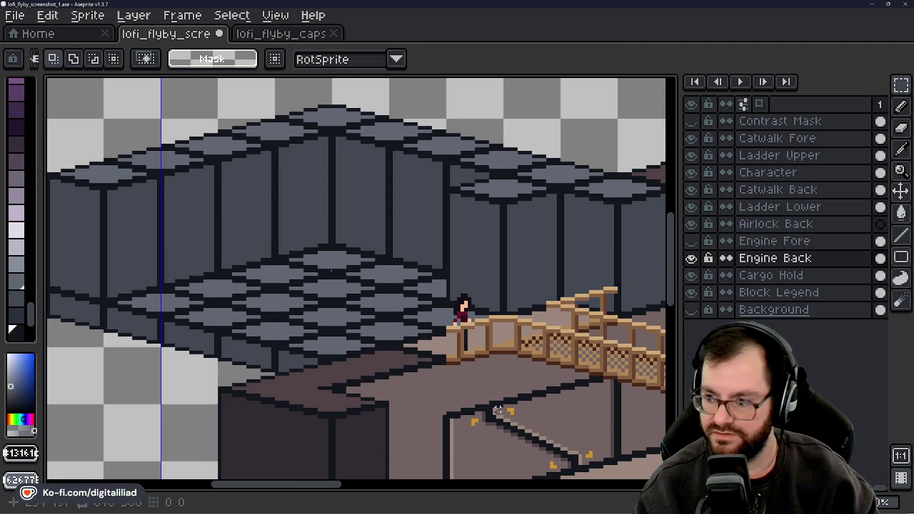
{"action": "left_click_drag", "start_coordinate": [338, 484], "coordinate": [298, 484]}
{"action": "left_click_drag", "start_coordinate": [676, 264], "coordinate": [673, 170]}
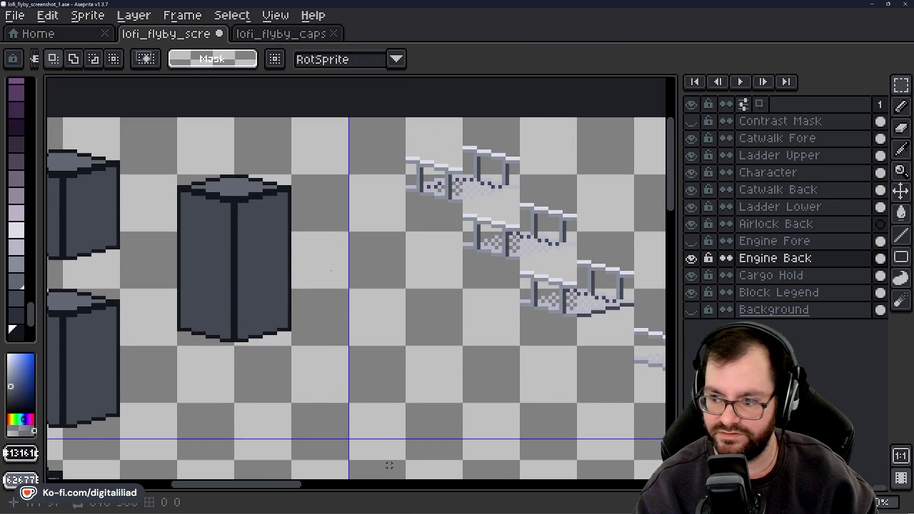
{"action": "left_click_drag", "start_coordinate": [300, 484], "coordinate": [210, 485]}
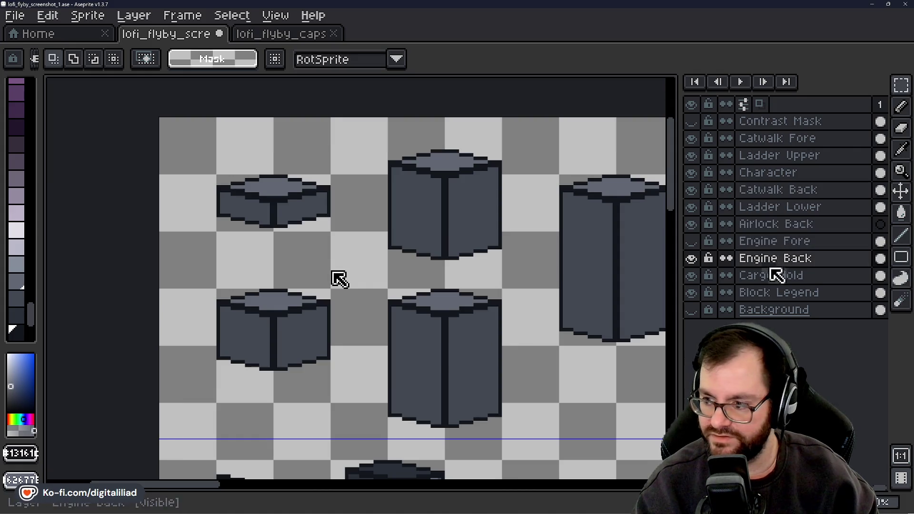
On the Block Legend layer, rectangle-select the whole top-left cube
{"action": "left_click", "coordinate": [742, 277]}
{"action": "left_click", "coordinate": [762, 298]}
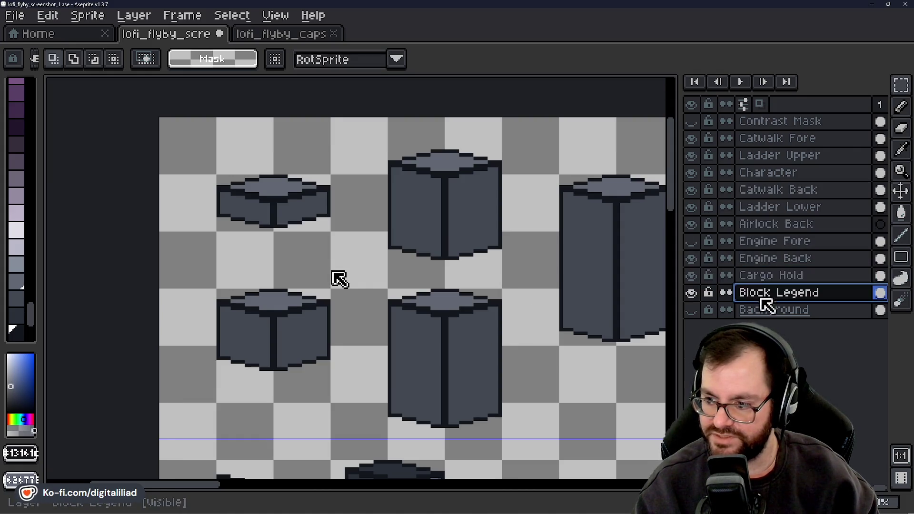
{"action": "left_click", "coordinate": [900, 86]}
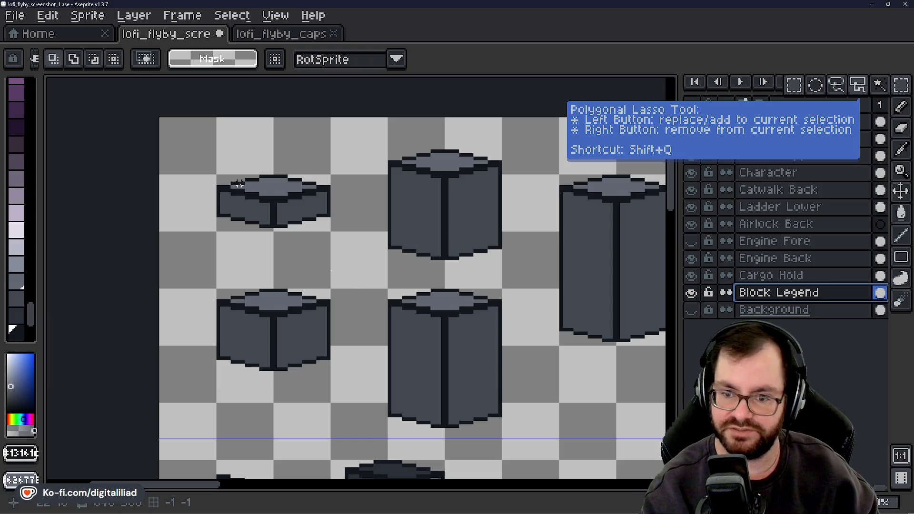
{"action": "left_click", "coordinate": [218, 176]}
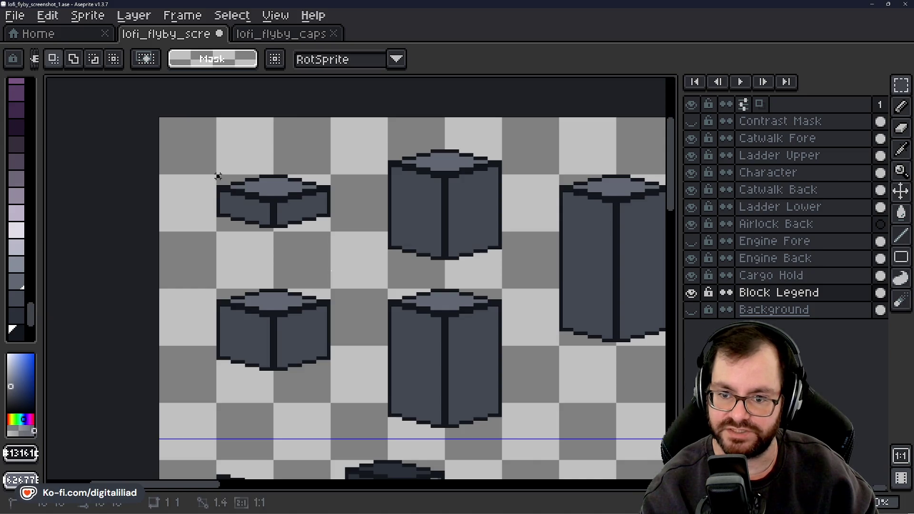
{"action": "mouse_move", "coordinate": [254, 190]}
{"action": "left_mouse_down"}
{"action": "mouse_move", "coordinate": [322, 214]}
{"action": "mouse_move", "coordinate": [331, 232]}
{"action": "left_mouse_up"}
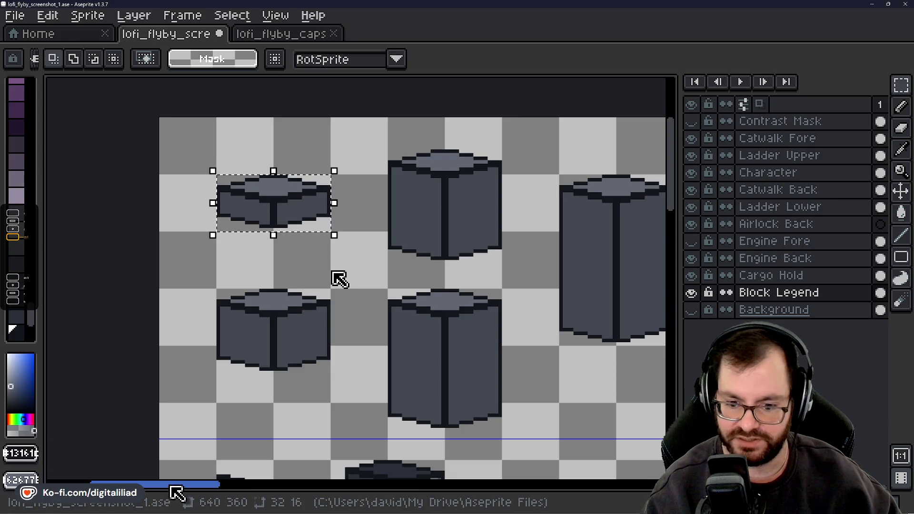
{"action": "left_click_drag", "start_coordinate": [172, 484], "coordinate": [320, 484]}
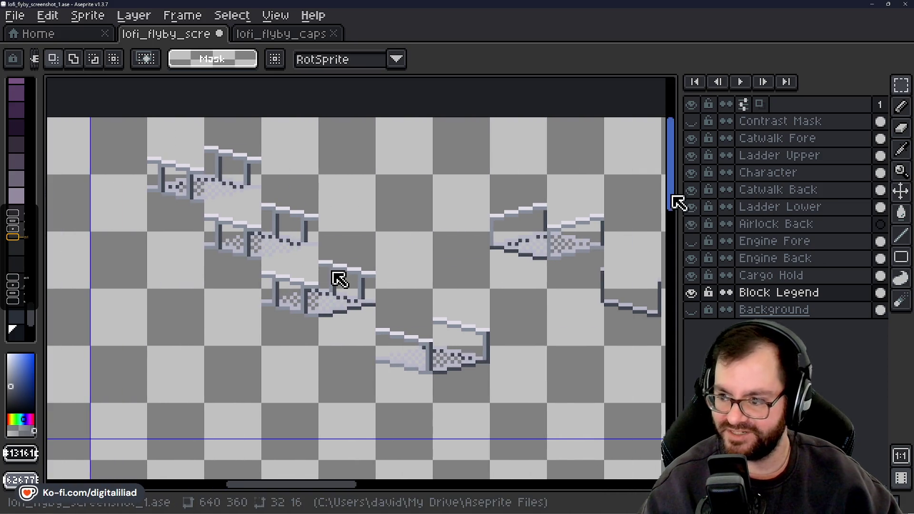
{"action": "left_click_drag", "start_coordinate": [673, 196], "coordinate": [692, 288]}
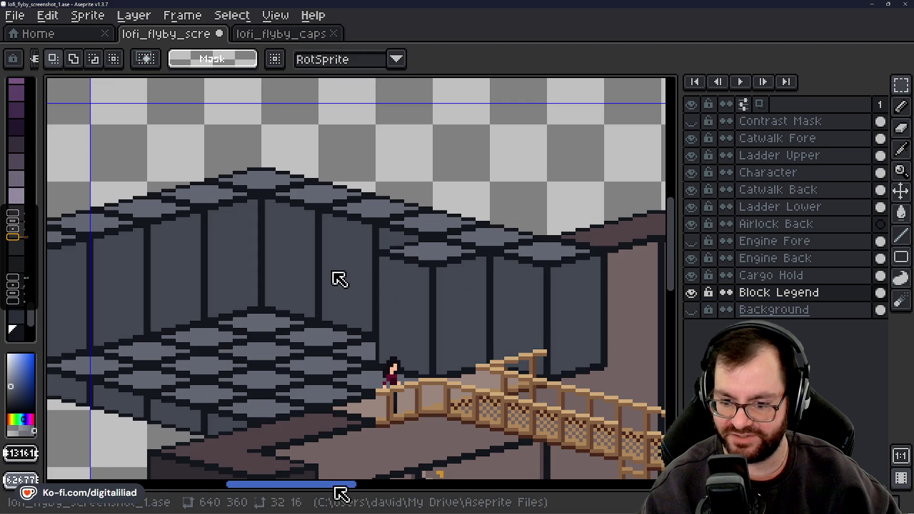
{"action": "left_click_drag", "start_coordinate": [335, 487], "coordinate": [318, 486]}
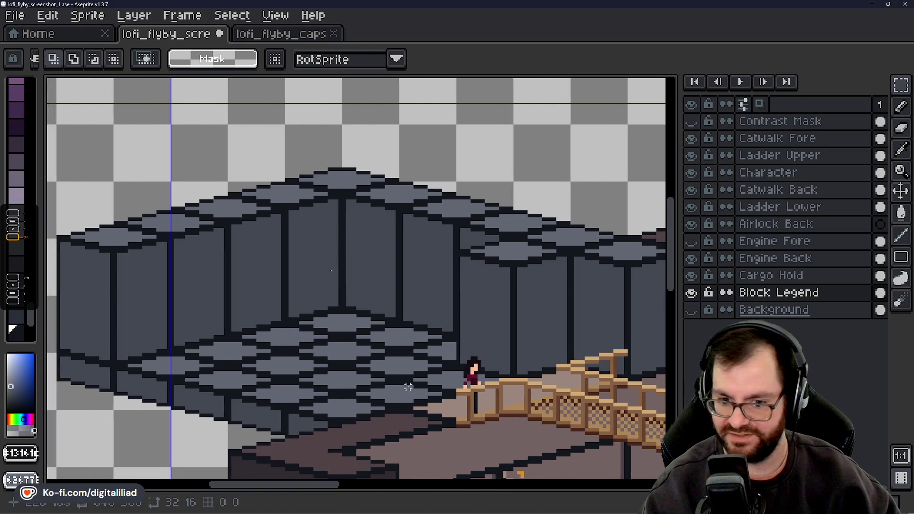
Paste the 32x16 wall block onto Engine Back and commit it in the lower wall tier
{"action": "left_click", "coordinate": [761, 259]}
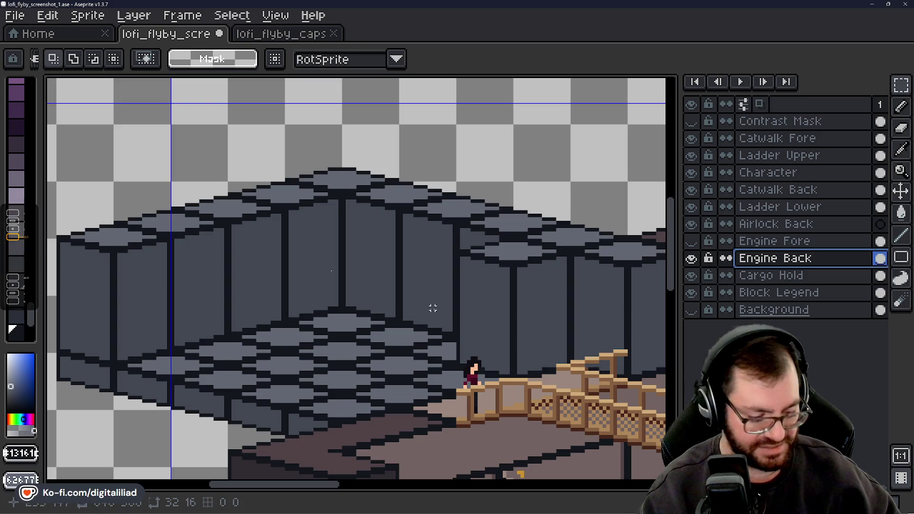
{"action": "key", "text": "ctrl+v"}
{"action": "mouse_move", "coordinate": [356, 290]}
{"action": "left_mouse_down"}
{"action": "mouse_move", "coordinate": [281, 328]}
{"action": "mouse_move", "coordinate": [177, 351]}
{"action": "mouse_move", "coordinate": [186, 359]}
{"action": "mouse_move", "coordinate": [194, 348]}
{"action": "left_mouse_up"}
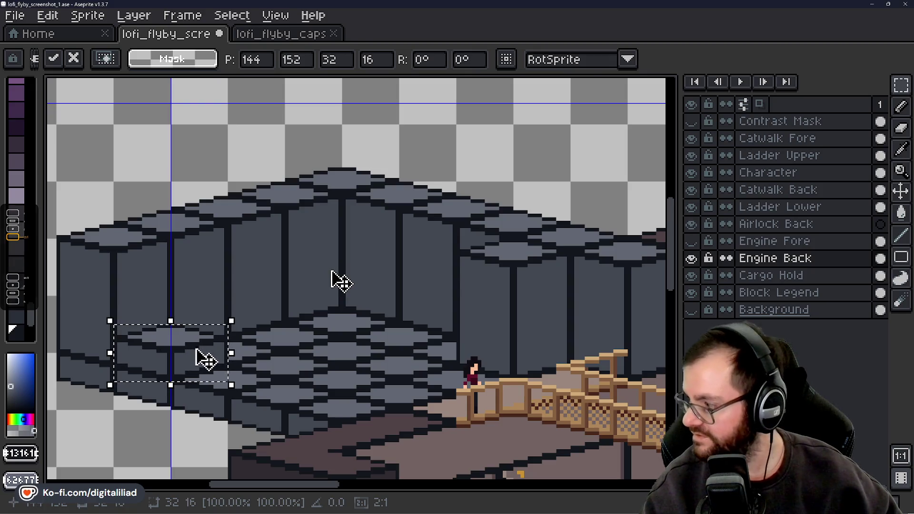
{"action": "key", "text": "Escape"}
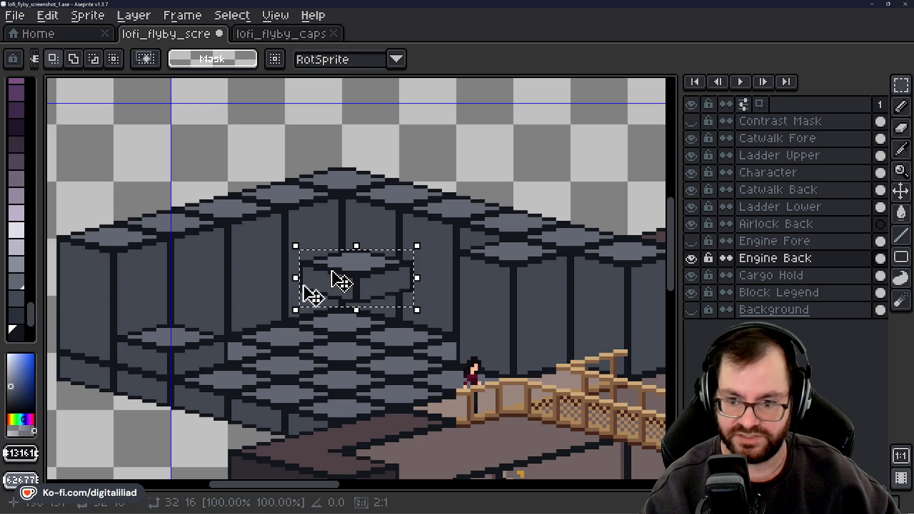
{"action": "mouse_move", "coordinate": [303, 285]}
{"action": "left_mouse_down"}
{"action": "mouse_move", "coordinate": [316, 312]}
{"action": "mouse_move", "coordinate": [253, 359]}
{"action": "mouse_move", "coordinate": [217, 369]}
{"action": "mouse_move", "coordinate": [353, 301]}
{"action": "mouse_move", "coordinate": [329, 379]}
{"action": "mouse_move", "coordinate": [290, 388]}
{"action": "left_mouse_up"}
{"action": "key", "text": "Escape"}
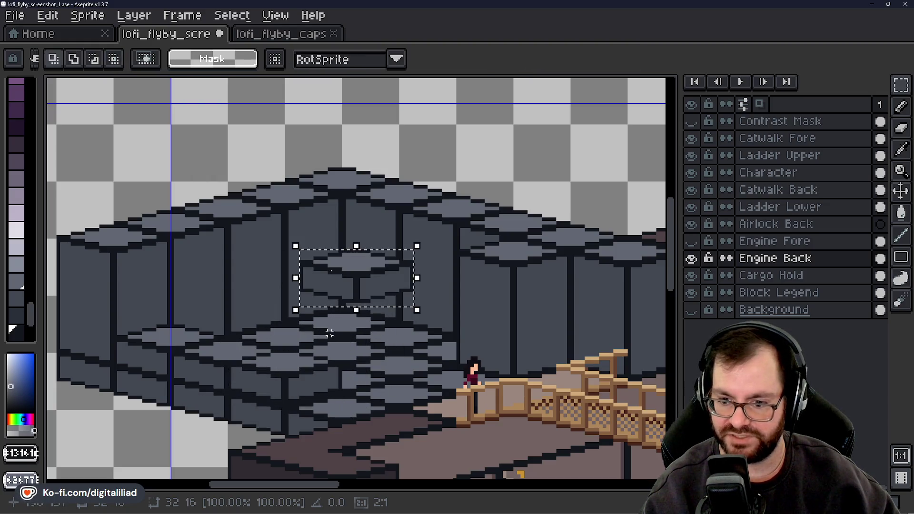
{"action": "mouse_move", "coordinate": [366, 292]}
{"action": "left_mouse_down"}
{"action": "mouse_move", "coordinate": [367, 398]}
{"action": "mouse_move", "coordinate": [351, 398]}
{"action": "left_mouse_up"}
{"action": "left_click", "coordinate": [358, 305]}
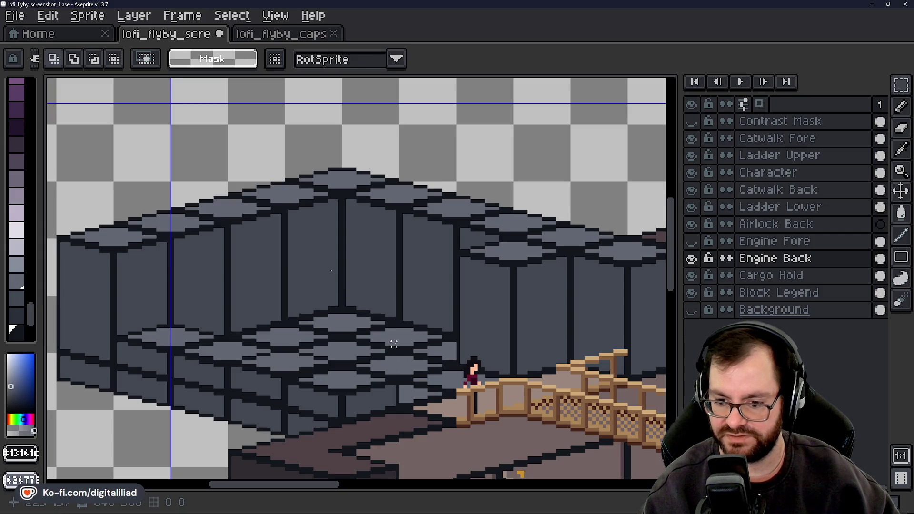
{"action": "mouse_move", "coordinate": [298, 253]}
{"action": "left_mouse_down"}
{"action": "mouse_move", "coordinate": [416, 312]}
{"action": "mouse_move", "coordinate": [378, 306]}
{"action": "mouse_move", "coordinate": [398, 387]}
{"action": "mouse_move", "coordinate": [416, 396]}
{"action": "left_mouse_up"}
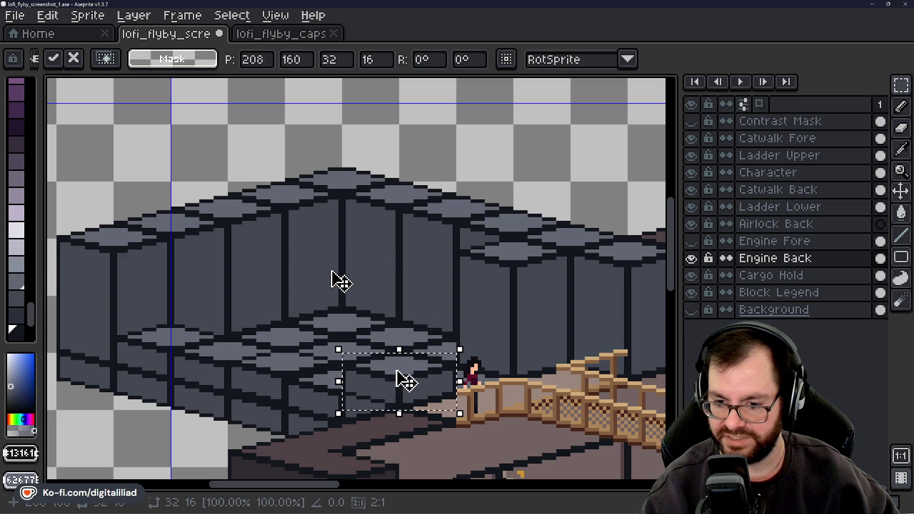
{"action": "key", "text": "Escape"}
{"action": "left_click_drag", "start_coordinate": [373, 285], "coordinate": [363, 404]}
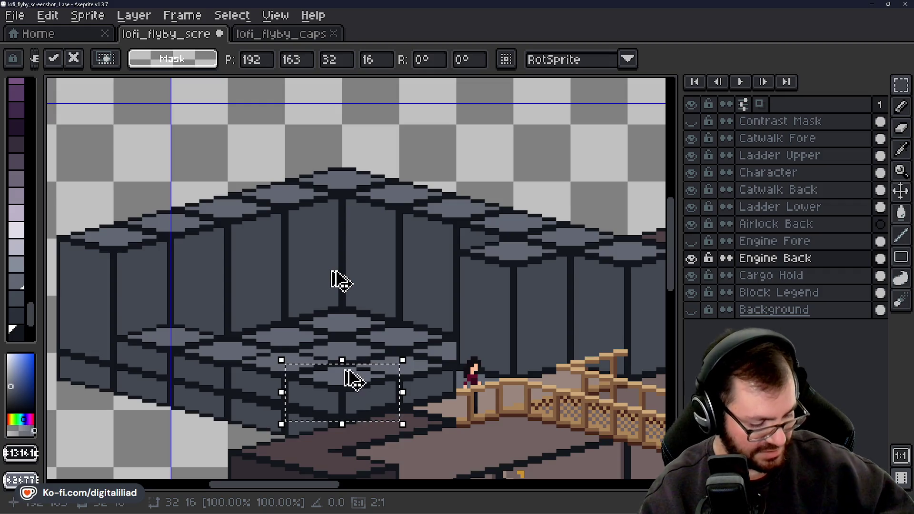
{"action": "key", "text": "Return"}
{"action": "key", "text": "ctrl+d"}
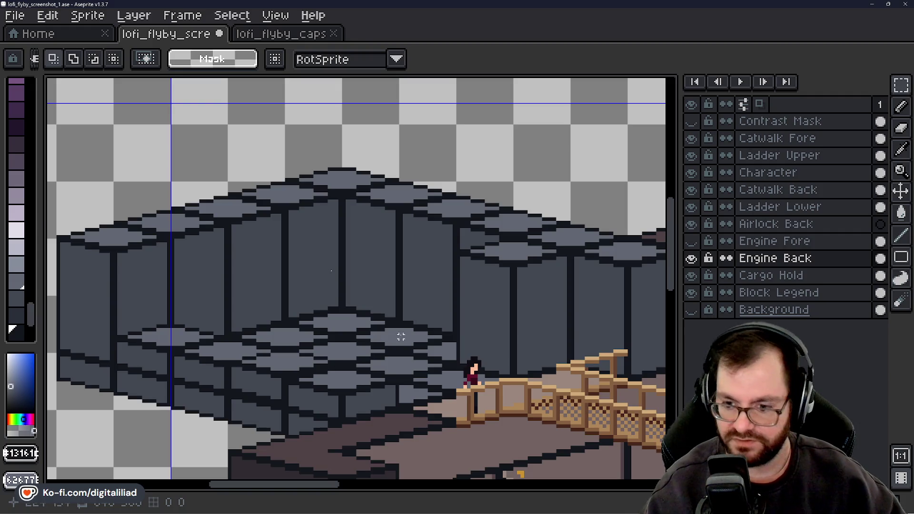
Paste another copy of the wall block and move it down into the lower tier
{"action": "key", "text": "ctrl+v"}
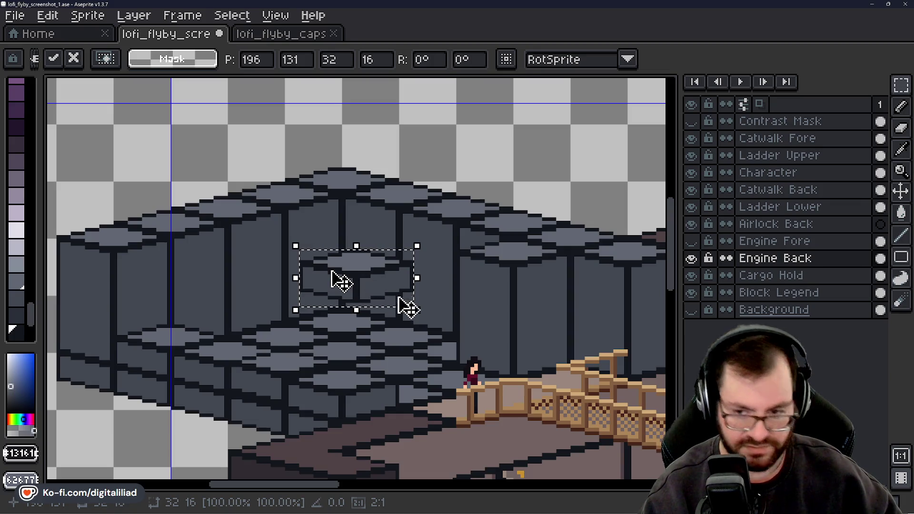
{"action": "left_click_drag", "start_coordinate": [367, 292], "coordinate": [406, 389]}
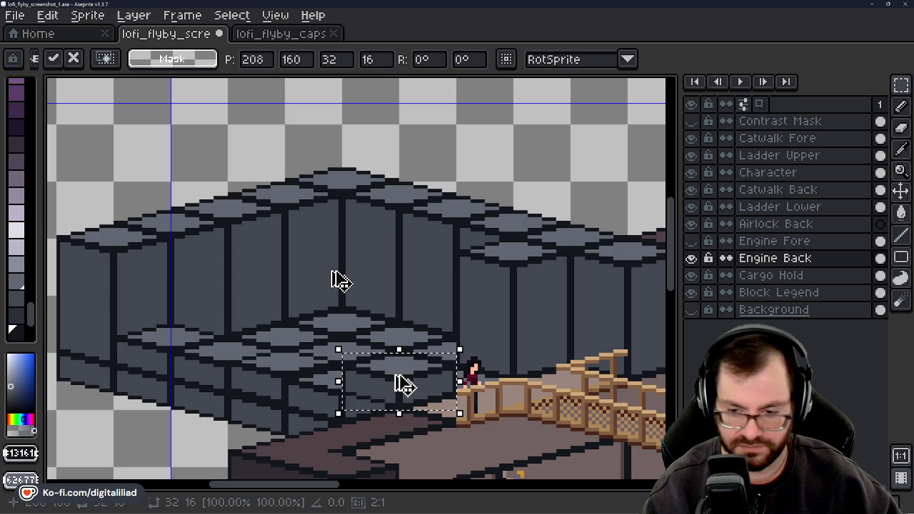
{"action": "mouse_move", "coordinate": [404, 381]}
{"action": "left_mouse_down"}
{"action": "mouse_move", "coordinate": [361, 308]}
{"action": "mouse_move", "coordinate": [373, 326]}
{"action": "mouse_move", "coordinate": [368, 388]}
{"action": "mouse_move", "coordinate": [347, 401]}
{"action": "mouse_move", "coordinate": [314, 392]}
{"action": "left_mouse_up"}
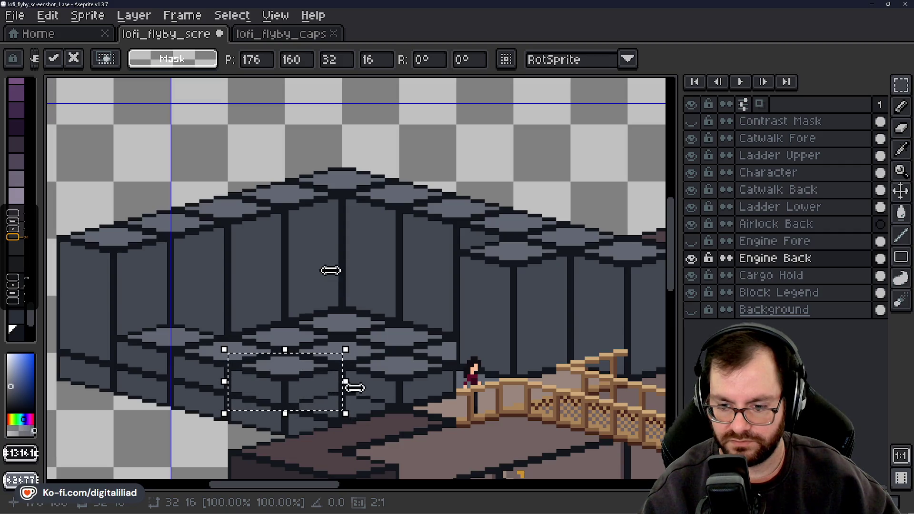
{"action": "key", "text": "Escape"}
{"action": "mouse_move", "coordinate": [376, 293]}
{"action": "left_mouse_down"}
{"action": "mouse_move", "coordinate": [373, 379]}
{"action": "mouse_move", "coordinate": [357, 407]}
{"action": "left_mouse_up"}
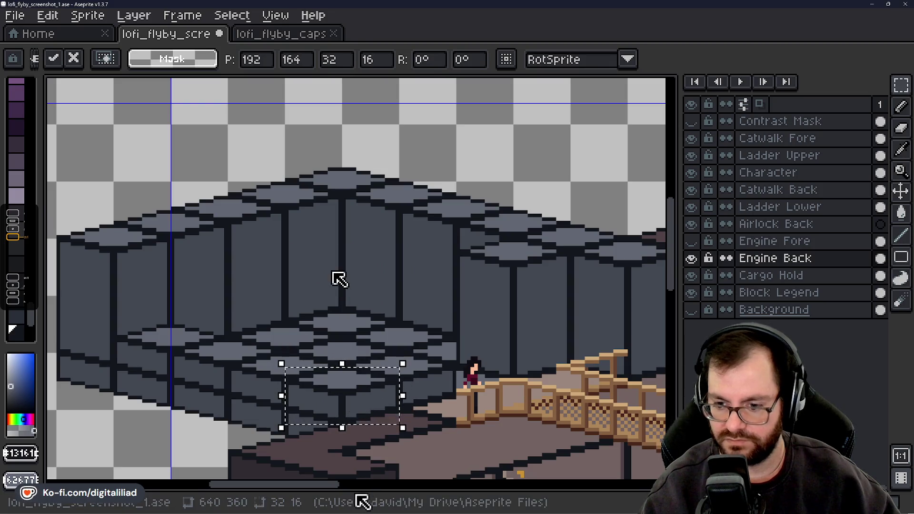
{"action": "left_click_drag", "start_coordinate": [310, 486], "coordinate": [197, 481]}
{"action": "left_click_drag", "start_coordinate": [679, 234], "coordinate": [362, 222]}
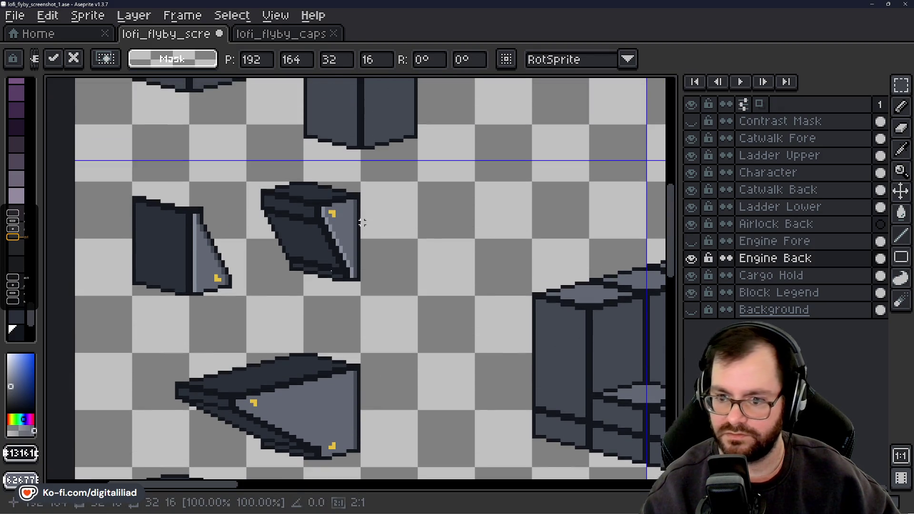
Commit the wall block and select the small angled piece, undoing an unwanted 32x32 paste
{"action": "left_click", "coordinate": [247, 183]}
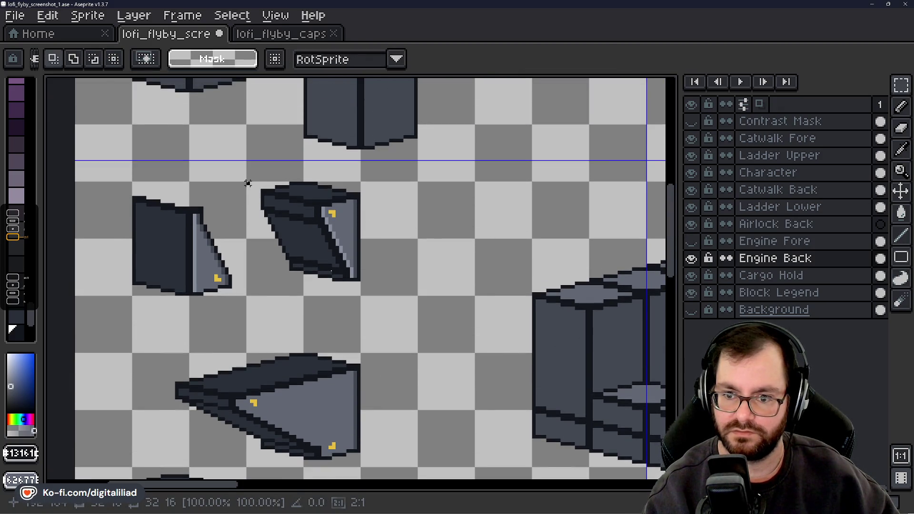
{"action": "left_click_drag", "start_coordinate": [246, 182], "coordinate": [362, 298]}
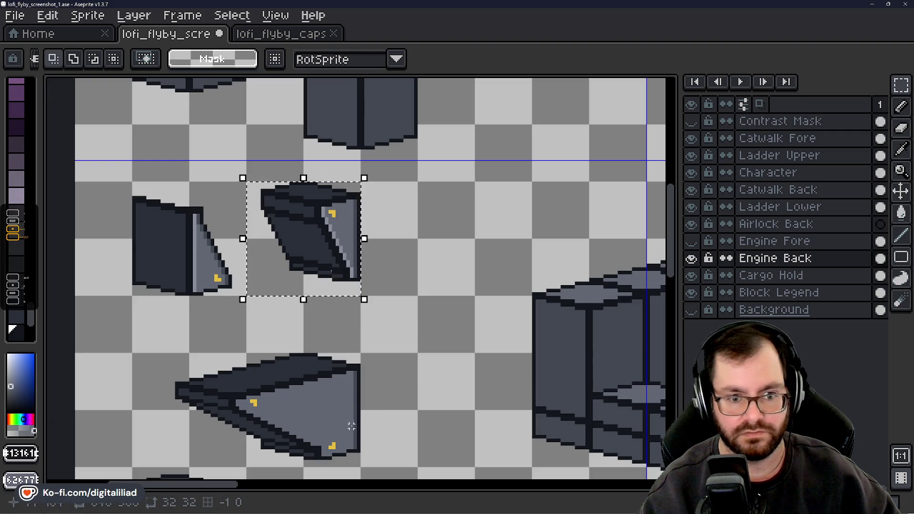
{"action": "left_click_drag", "start_coordinate": [231, 485], "coordinate": [333, 495]}
{"action": "left_click_drag", "start_coordinate": [671, 206], "coordinate": [671, 225]}
{"action": "key", "text": "ctrl+v"}
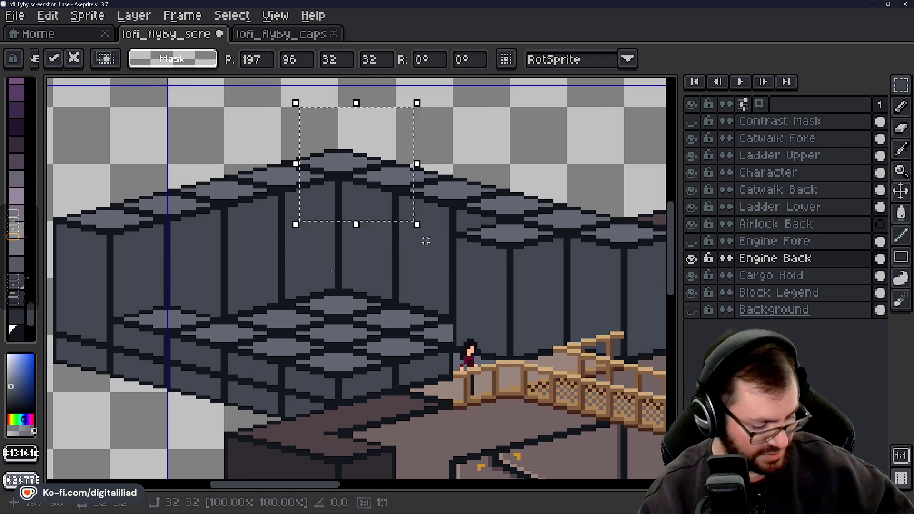
{"action": "key", "text": "ctrl+z"}
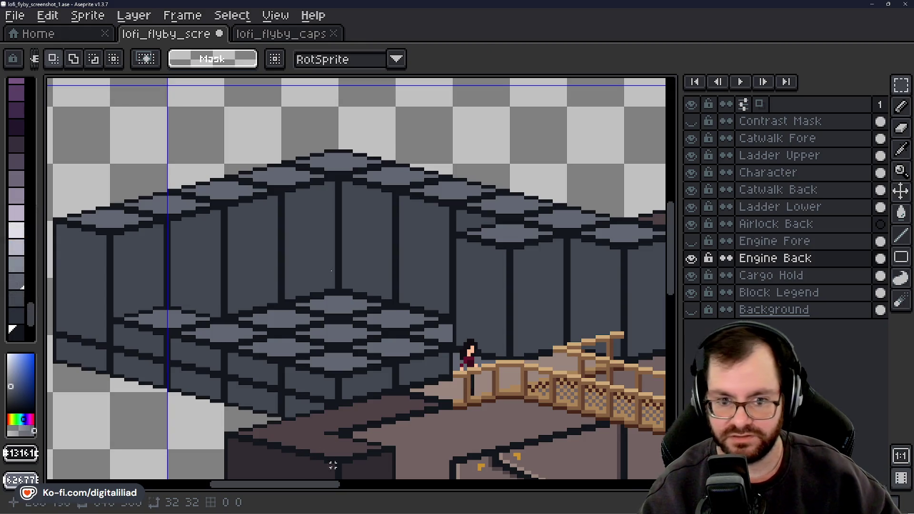
{"action": "mouse_move", "coordinate": [331, 484]}
{"action": "left_mouse_down"}
{"action": "mouse_move", "coordinate": [212, 485]}
{"action": "mouse_move", "coordinate": [223, 485]}
{"action": "left_mouse_up"}
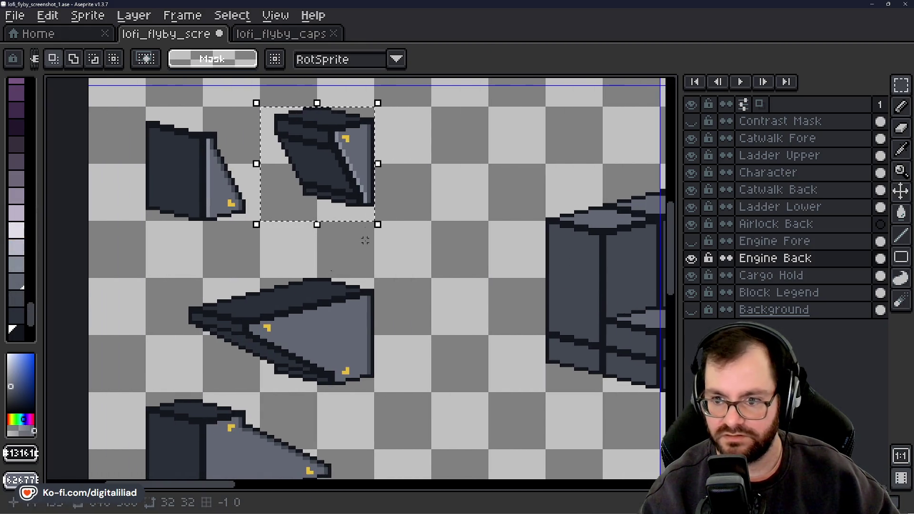
{"action": "left_click", "coordinate": [337, 177]}
Adjust the angled piece on the Block Legend layer with one-pixel nudges
{"action": "left_click", "coordinate": [757, 293]}
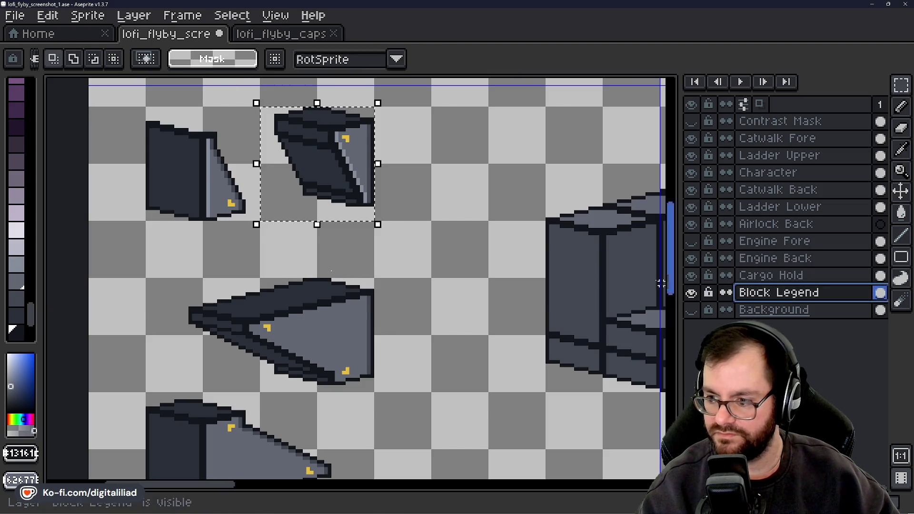
{"action": "key", "text": "Down"}
{"action": "key", "text": "Up"}
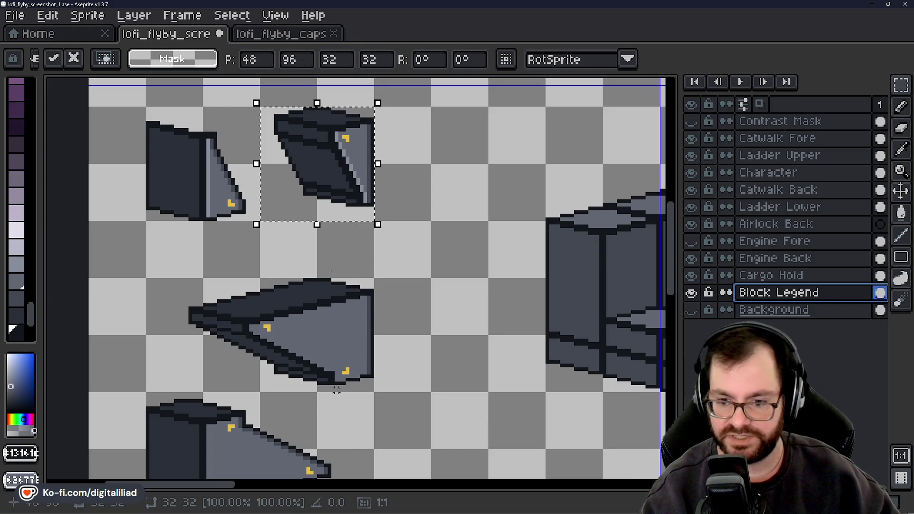
{"action": "key", "text": "Return"}
{"action": "scroll", "coordinate": [222, 475], "scroll_direction": "down", "scroll_amount": 5}
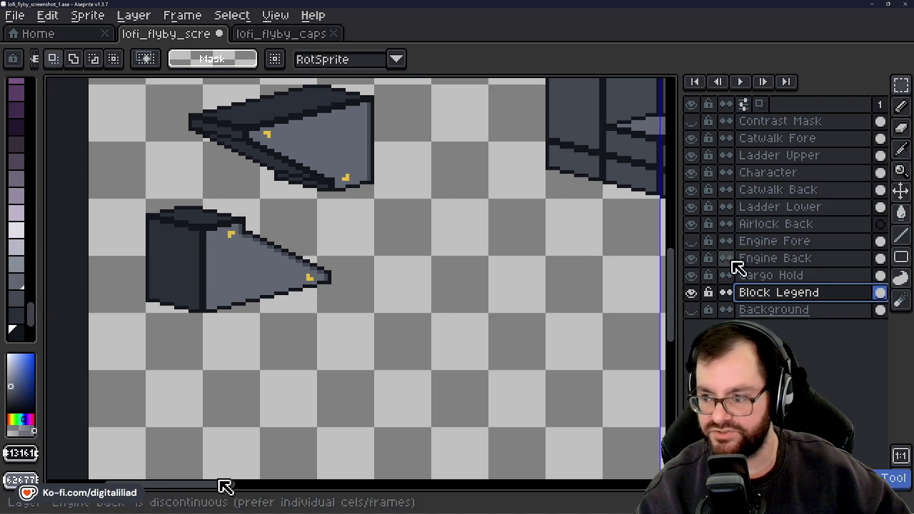
{"action": "scroll", "coordinate": [666, 241], "scroll_direction": "up", "scroll_amount": 7}
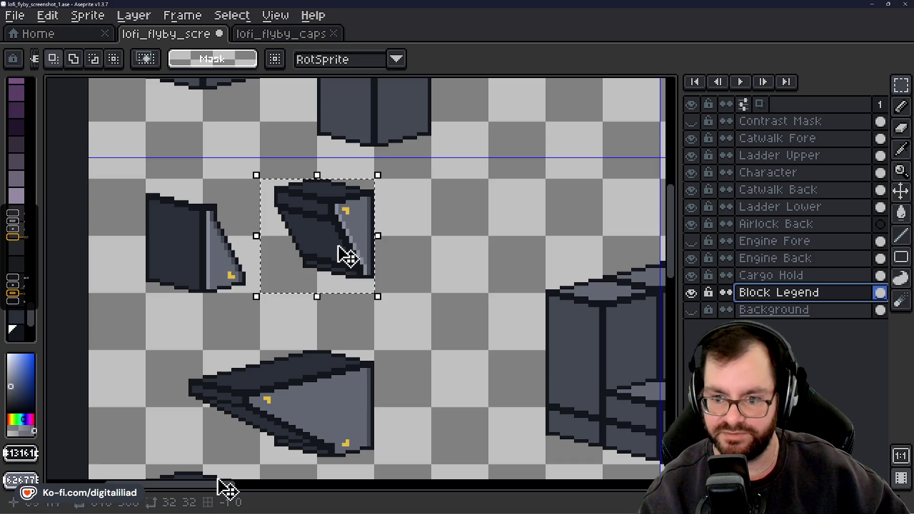
{"action": "left_click", "coordinate": [342, 245]}
{"action": "key", "text": "Right"}
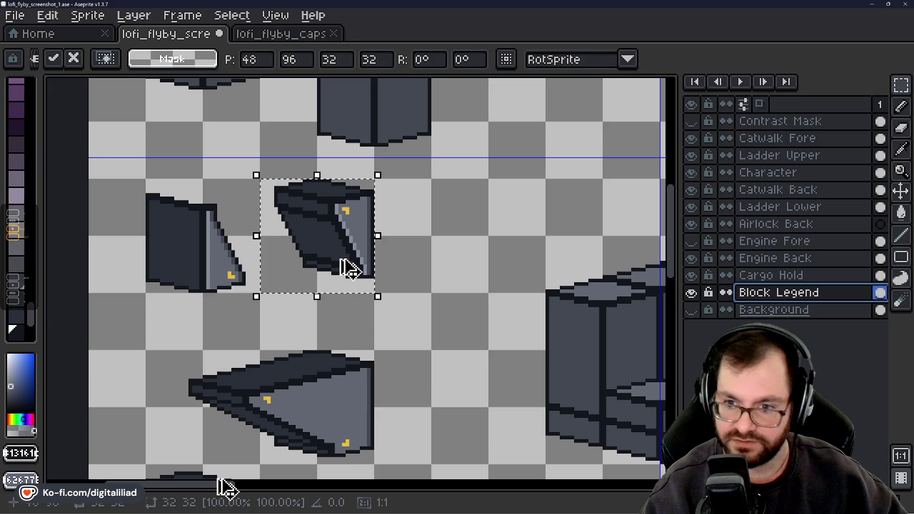
{"action": "left_click_drag", "start_coordinate": [225, 485], "coordinate": [300, 484]}
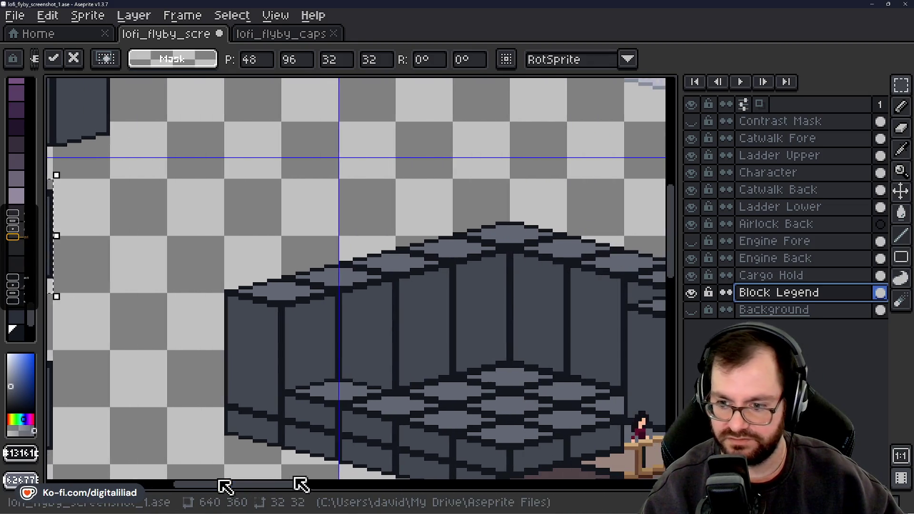
{"action": "left_click_drag", "start_coordinate": [679, 248], "coordinate": [680, 290]}
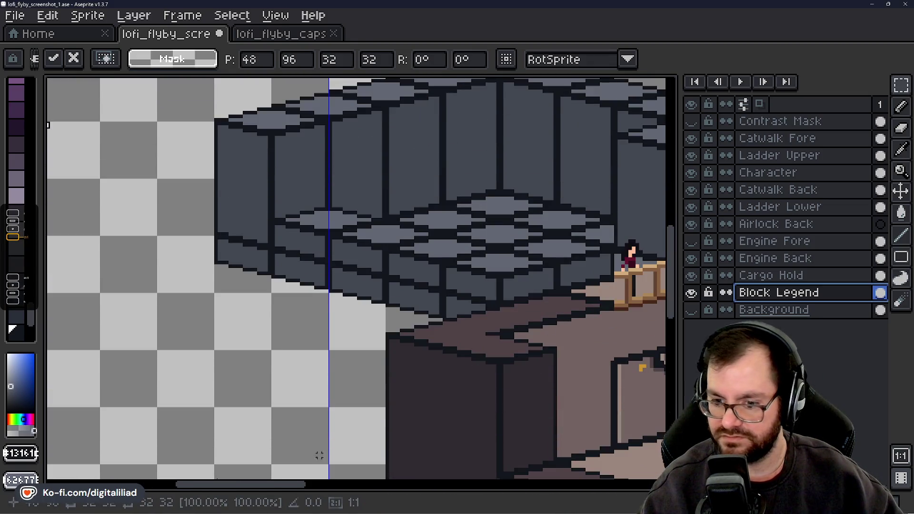
{"action": "left_click_drag", "start_coordinate": [302, 485], "coordinate": [323, 490]}
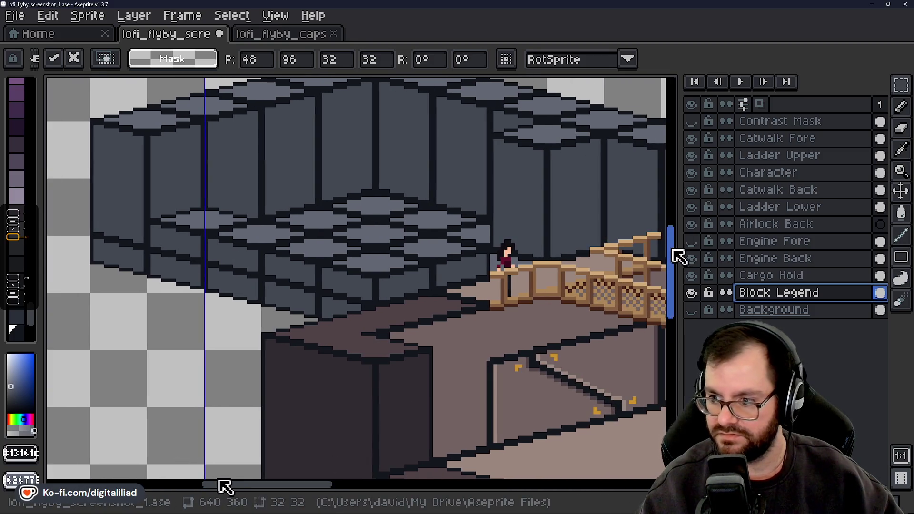
{"action": "left_click_drag", "start_coordinate": [678, 257], "coordinate": [679, 241]}
Paste the angled piece onto Engine Back beside the character and commit it
{"action": "left_click", "coordinate": [754, 260]}
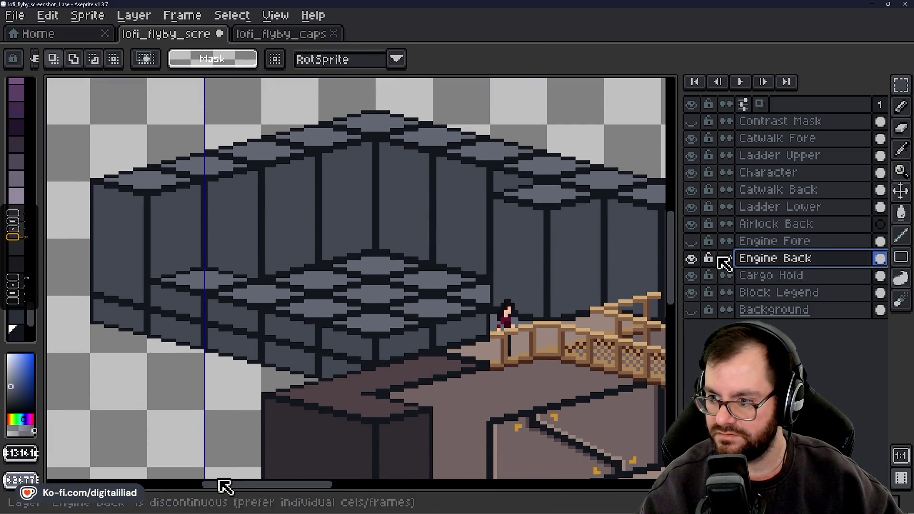
{"action": "key", "text": "ctrl+v"}
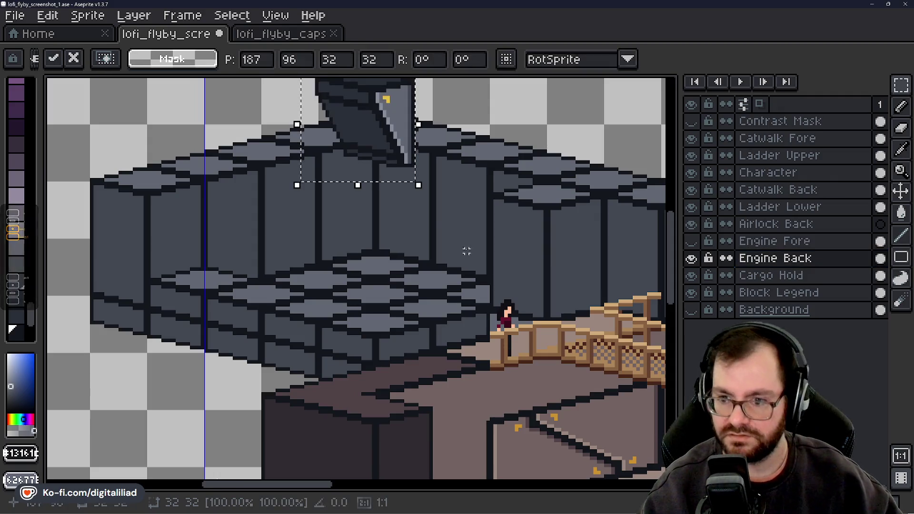
{"action": "mouse_move", "coordinate": [378, 133]}
{"action": "left_mouse_down"}
{"action": "mouse_move", "coordinate": [502, 289]}
{"action": "mouse_move", "coordinate": [512, 284]}
{"action": "mouse_move", "coordinate": [522, 296]}
{"action": "left_mouse_up"}
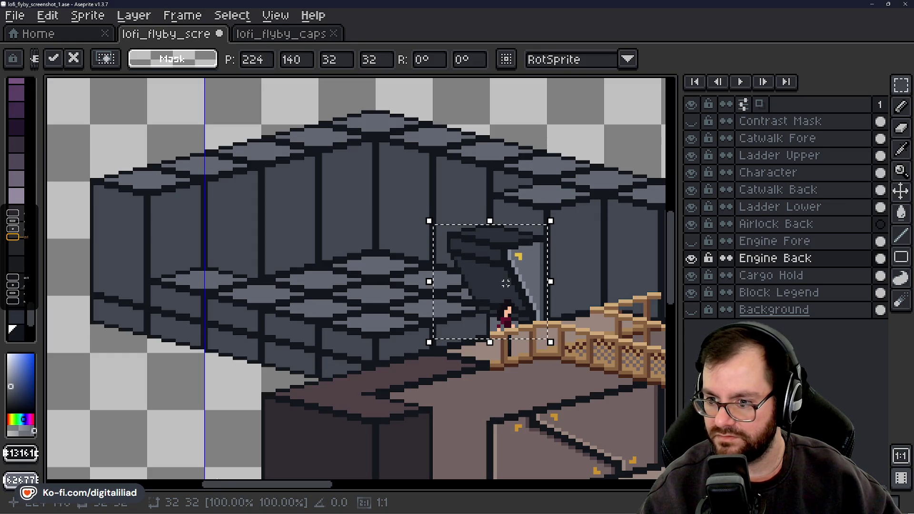
{"action": "mouse_move", "coordinate": [224, 484]}
{"action": "left_mouse_down"}
{"action": "mouse_move", "coordinate": [296, 483]}
{"action": "mouse_move", "coordinate": [110, 485]}
{"action": "left_mouse_up"}
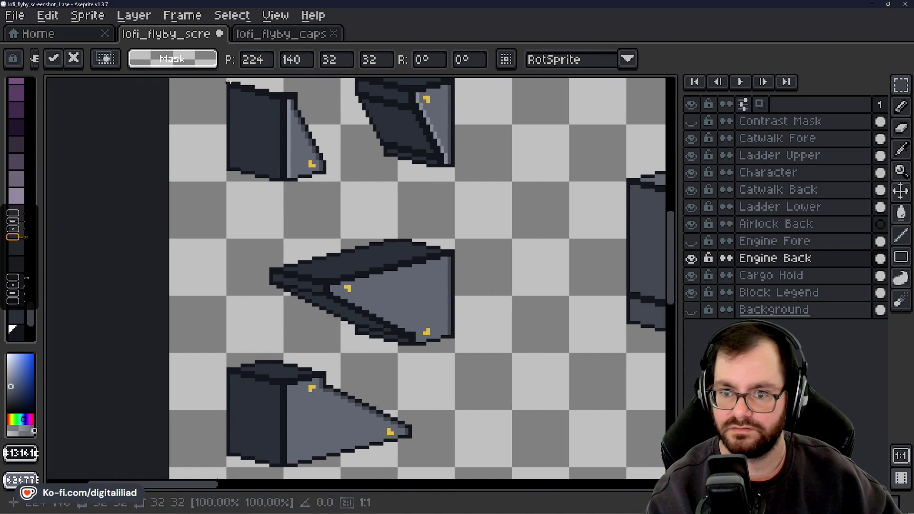
{"action": "left_click", "coordinate": [228, 83]}
Copy the top-left triangle legend piece and paste it into the doorway beside the character
{"action": "mouse_move", "coordinate": [229, 83]}
{"action": "left_mouse_down"}
{"action": "mouse_move", "coordinate": [295, 127]}
{"action": "mouse_move", "coordinate": [343, 182]}
{"action": "left_mouse_up"}
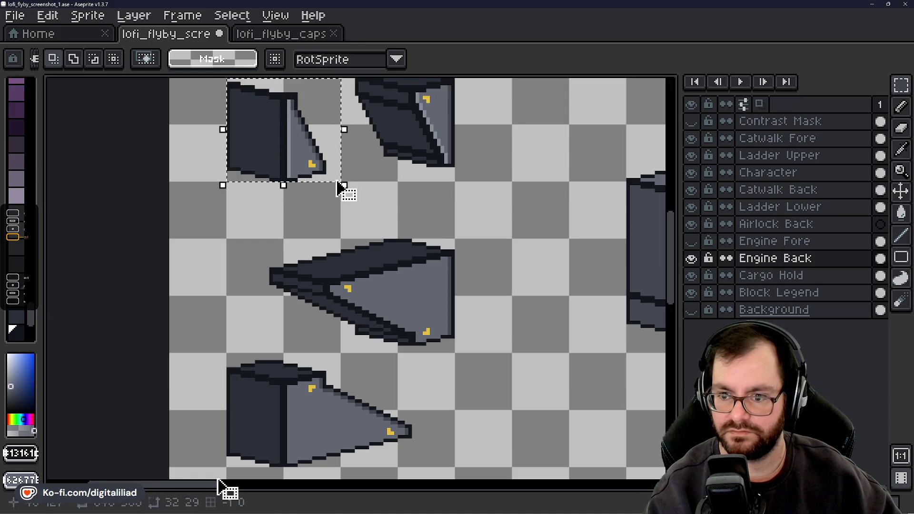
{"action": "left_click", "coordinate": [742, 293]}
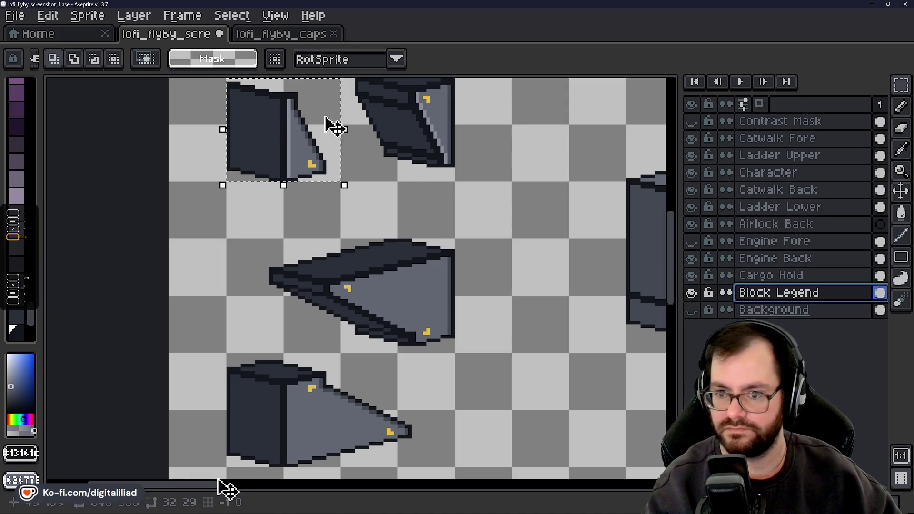
{"action": "left_click", "coordinate": [285, 148]}
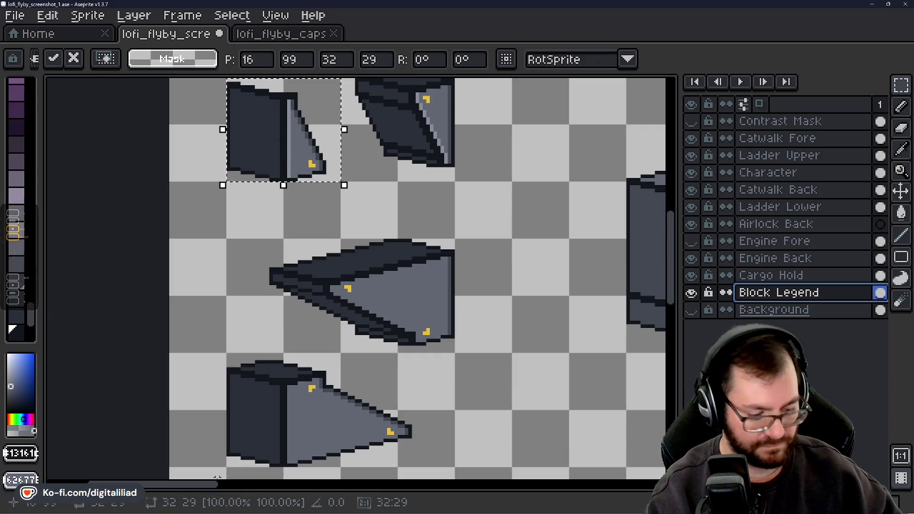
{"action": "left_click_drag", "start_coordinate": [224, 485], "coordinate": [311, 479]}
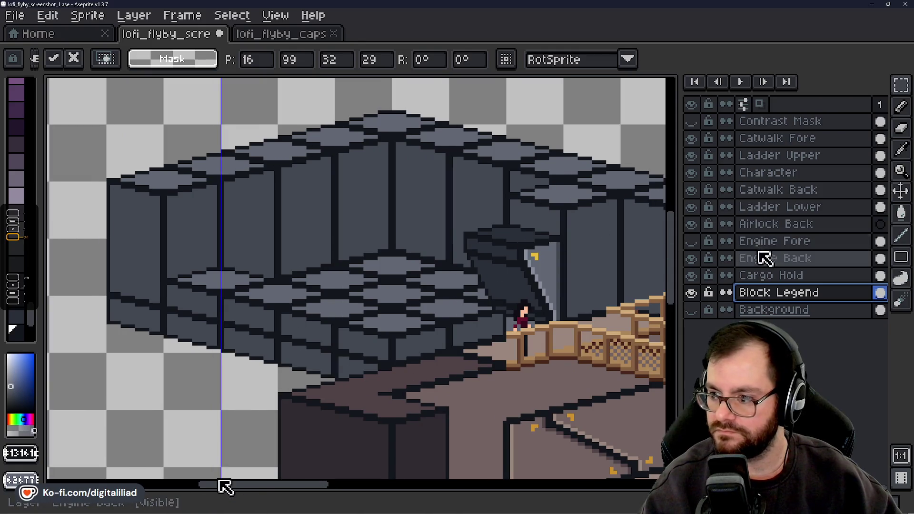
{"action": "left_click", "coordinate": [762, 257]}
{"action": "key", "text": "ctrl+v"}
{"action": "mouse_move", "coordinate": [386, 151]}
{"action": "left_mouse_down"}
{"action": "mouse_move", "coordinate": [495, 285]}
{"action": "mouse_move", "coordinate": [544, 309]}
{"action": "left_mouse_up"}
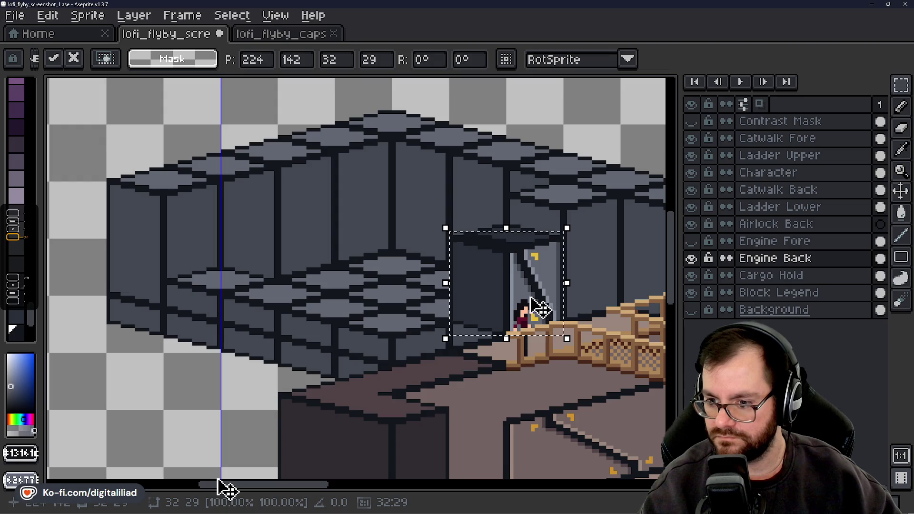
{"action": "left_click_drag", "start_coordinate": [227, 484], "coordinate": [143, 484]}
{"action": "left_click_drag", "start_coordinate": [674, 249], "coordinate": [662, 158]}
{"action": "left_click_drag", "start_coordinate": [661, 190], "coordinate": [679, 178]}
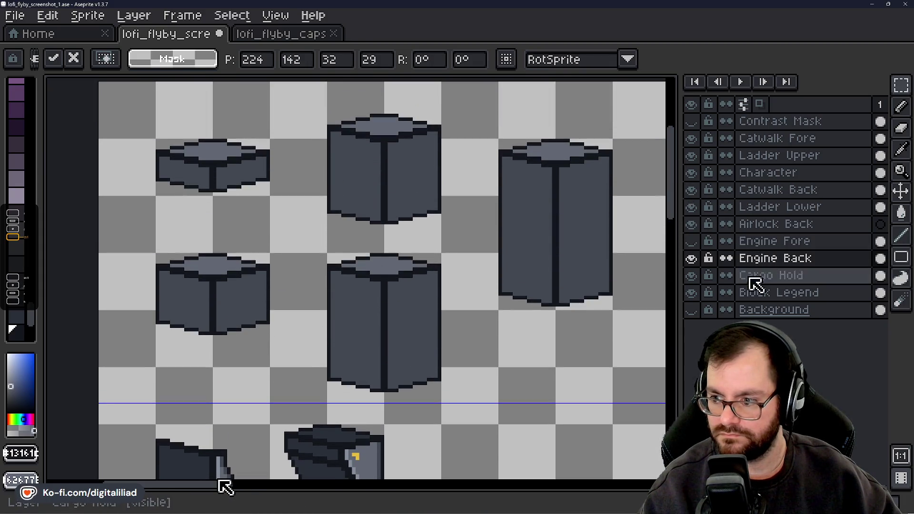
Copy the small top-left legend block and paste it onto Engine Back's lower wall section
{"action": "left_click", "coordinate": [717, 293]}
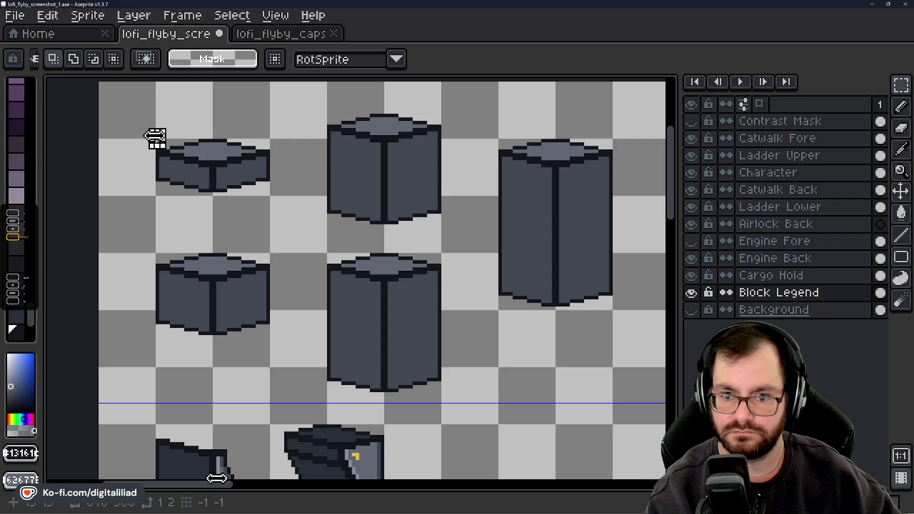
{"action": "left_click_drag", "start_coordinate": [157, 140], "coordinate": [269, 195]}
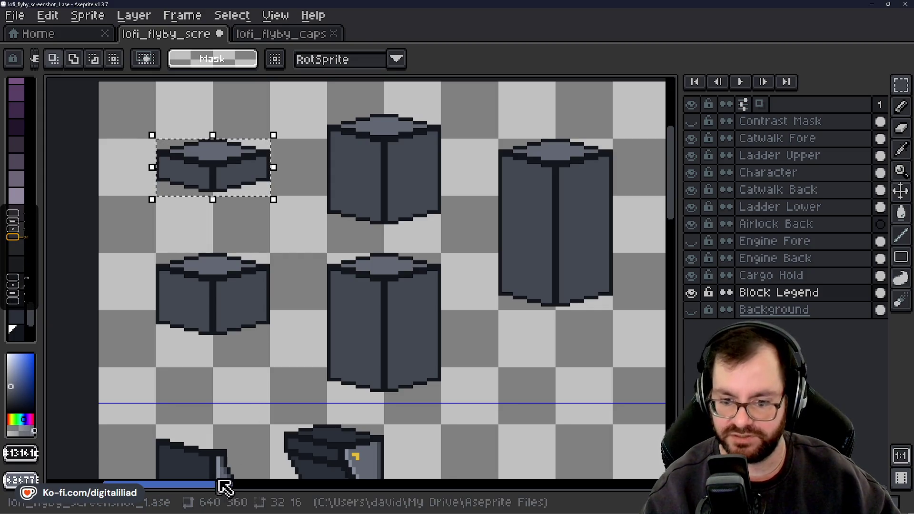
{"action": "left_click_drag", "start_coordinate": [224, 486], "coordinate": [310, 485]}
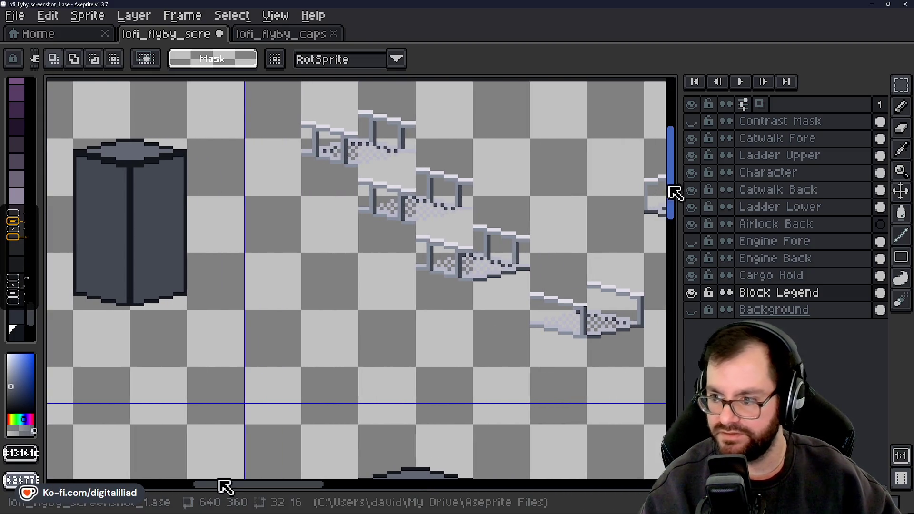
{"action": "mouse_move", "coordinate": [675, 193]}
{"action": "left_mouse_down"}
{"action": "mouse_move", "coordinate": [687, 271]}
{"action": "mouse_move", "coordinate": [656, 272]}
{"action": "left_mouse_up"}
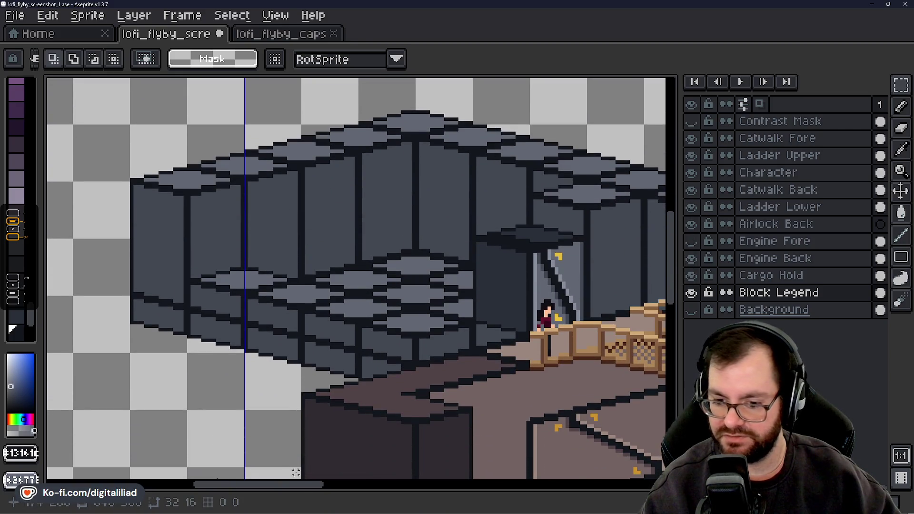
{"action": "left_click_drag", "start_coordinate": [295, 484], "coordinate": [320, 486]}
{"action": "left_click", "coordinate": [747, 259]}
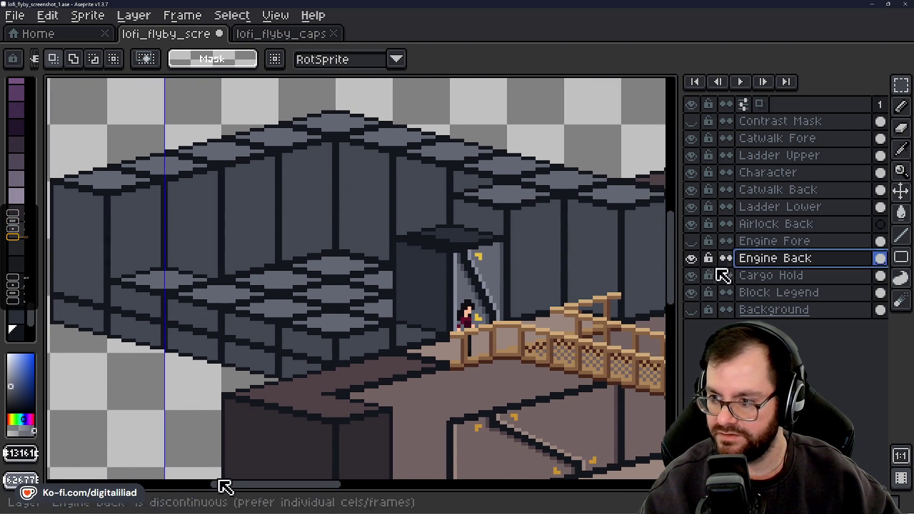
{"action": "key", "text": "ctrl+v"}
{"action": "mouse_move", "coordinate": [363, 285]}
{"action": "left_mouse_down"}
{"action": "mouse_move", "coordinate": [412, 334]}
{"action": "mouse_move", "coordinate": [394, 292]}
{"action": "mouse_move", "coordinate": [367, 296]}
{"action": "mouse_move", "coordinate": [351, 343]}
{"action": "left_mouse_up"}
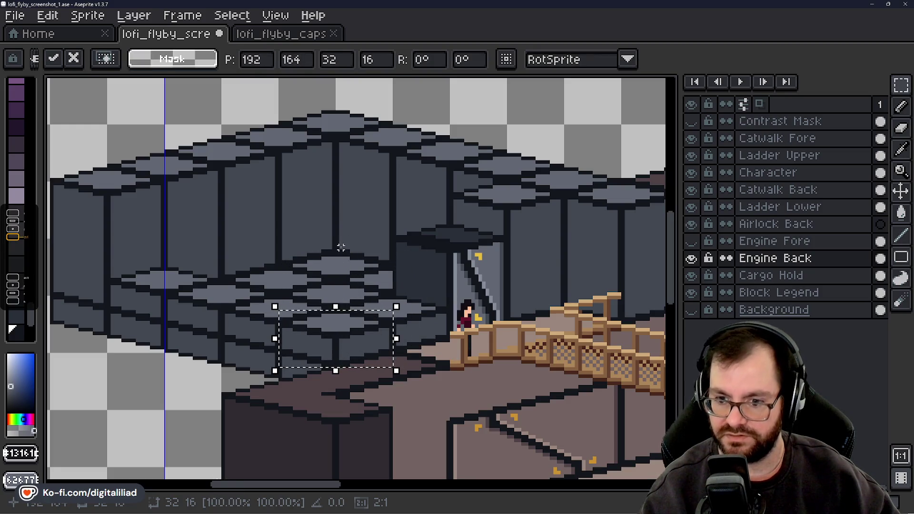
{"action": "left_click", "coordinate": [337, 251]}
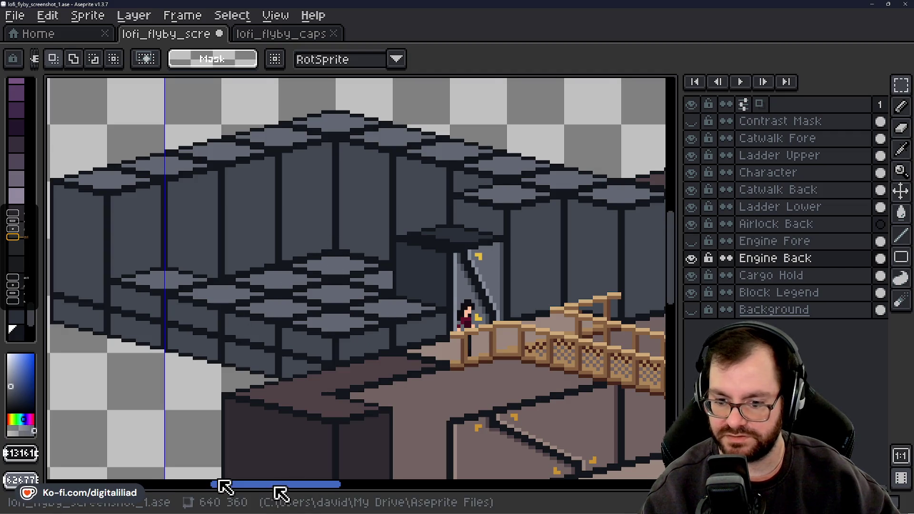
Undo the recent pastes with Ctrl+Z/Ctrl+Y, removing the doorway piece from the back wall
{"action": "left_click_drag", "start_coordinate": [279, 489], "coordinate": [295, 490]}
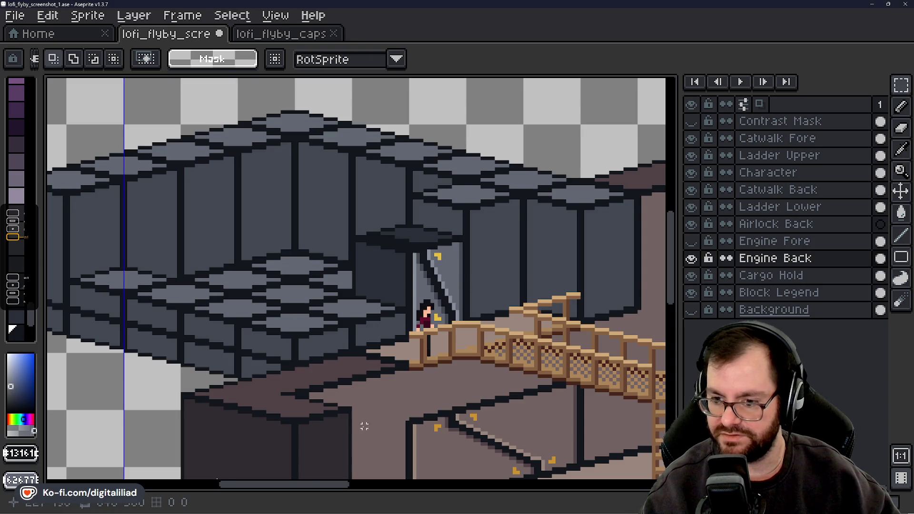
{"action": "left_click_drag", "start_coordinate": [281, 485], "coordinate": [420, 492]}
{"action": "mouse_move", "coordinate": [663, 243]}
{"action": "left_mouse_down"}
{"action": "mouse_move", "coordinate": [683, 281]}
{"action": "mouse_move", "coordinate": [683, 310]}
{"action": "mouse_move", "coordinate": [684, 262]}
{"action": "left_mouse_up"}
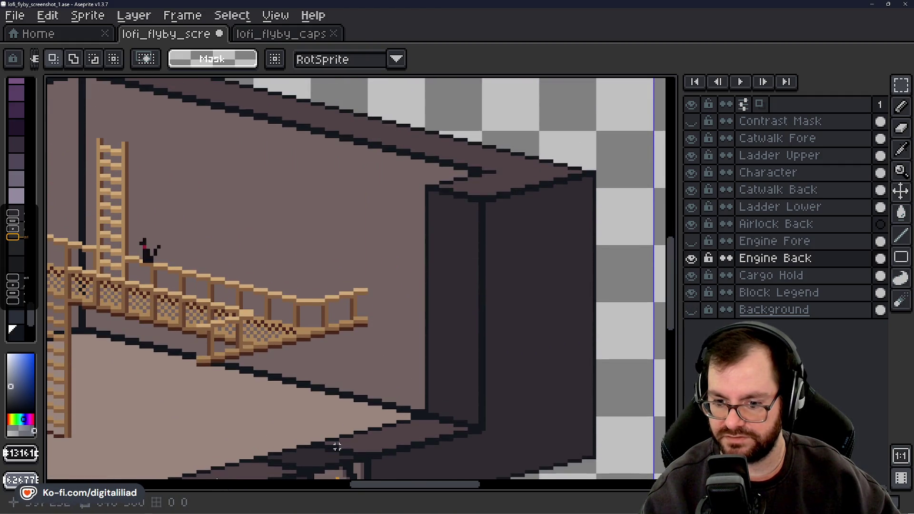
{"action": "left_click_drag", "start_coordinate": [387, 484], "coordinate": [266, 480]}
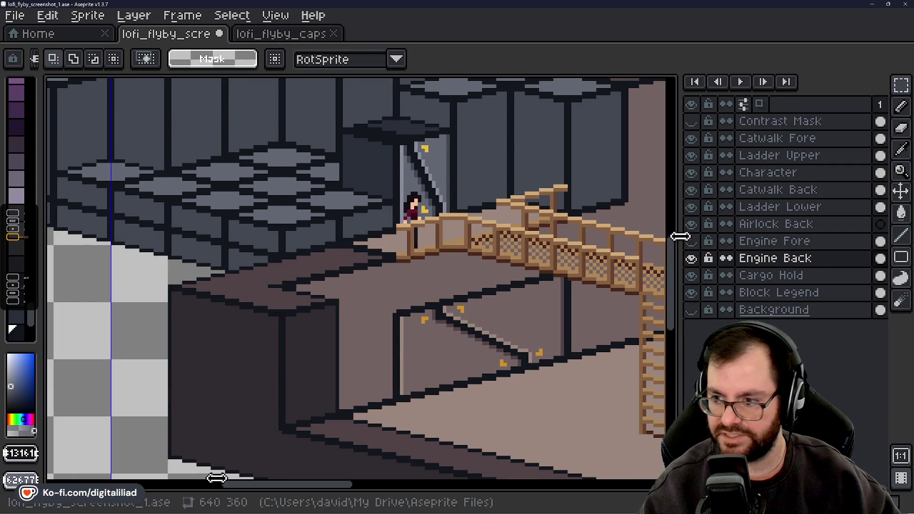
{"action": "left_click_drag", "start_coordinate": [679, 234], "coordinate": [637, 214]}
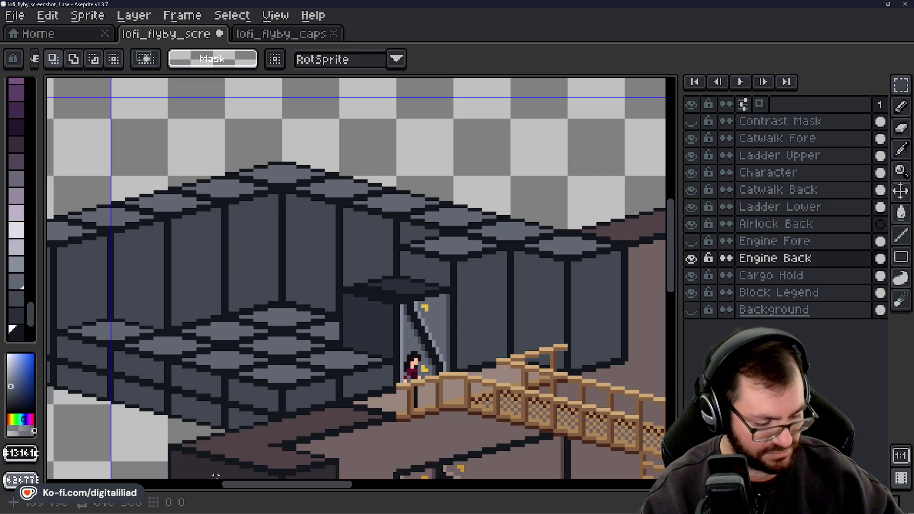
{"action": "key", "text": "ctrl+v"}
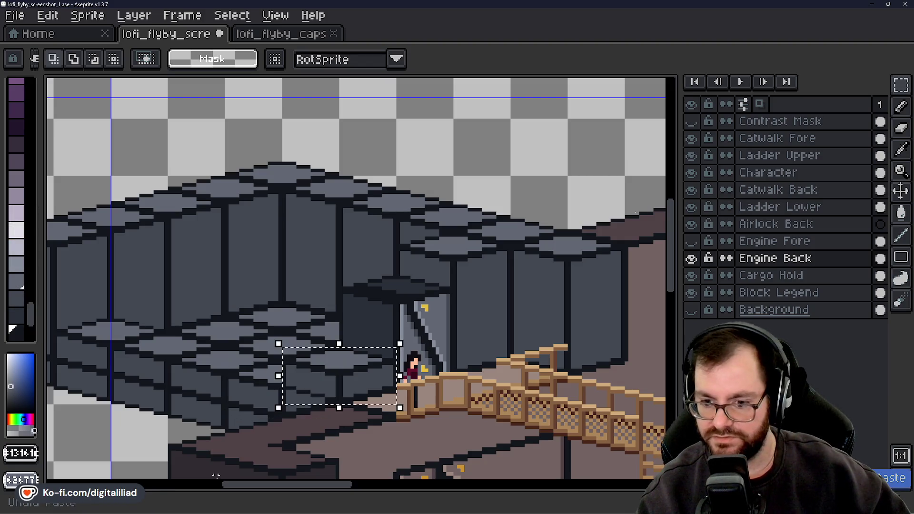
{"action": "key", "text": "ctrl+z"}
{"action": "key", "text": "ctrl+z"}
{"action": "key", "text": "ctrl+y"}
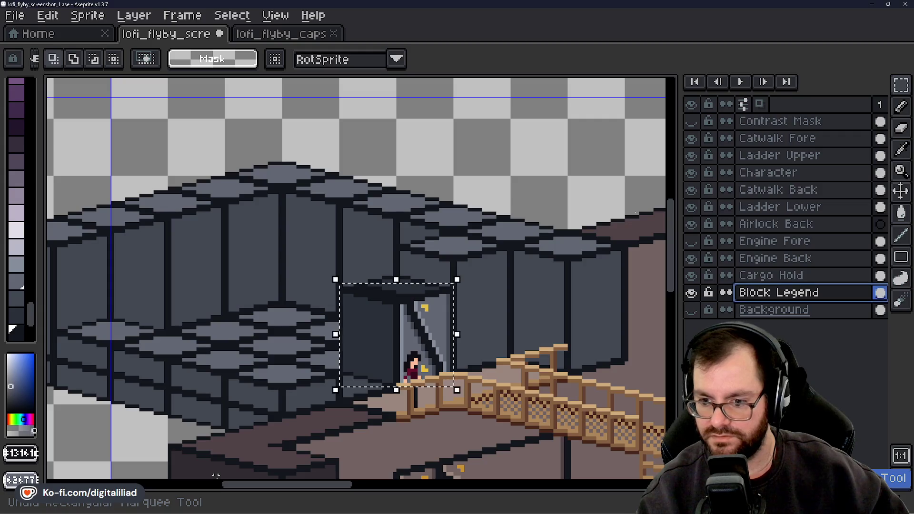
{"action": "key", "text": "ctrl+y"}
{"action": "key", "text": "ctrl+z"}
{"action": "key", "text": "ctrl+z"}
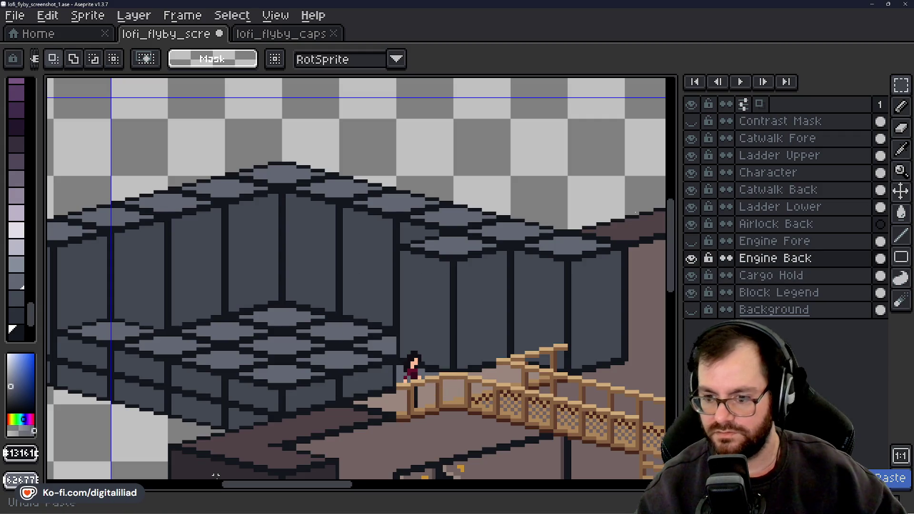
Bring the small door at the floor edge into view and make Cargo Hold active
{"action": "left_click_drag", "start_coordinate": [248, 328], "coordinate": [107, 88]}
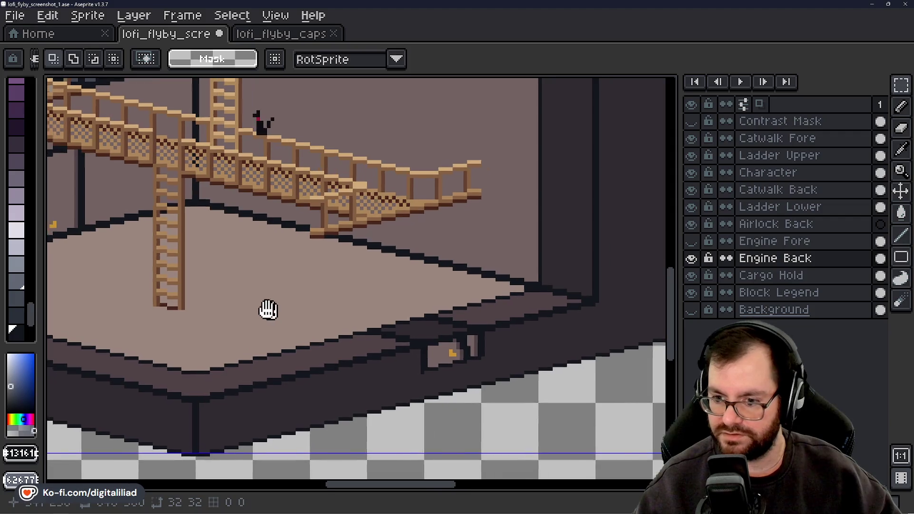
{"action": "scroll", "coordinate": [444, 330], "scroll_direction": "up", "scroll_amount": 3}
{"action": "left_click_drag", "start_coordinate": [457, 289], "coordinate": [410, 252]}
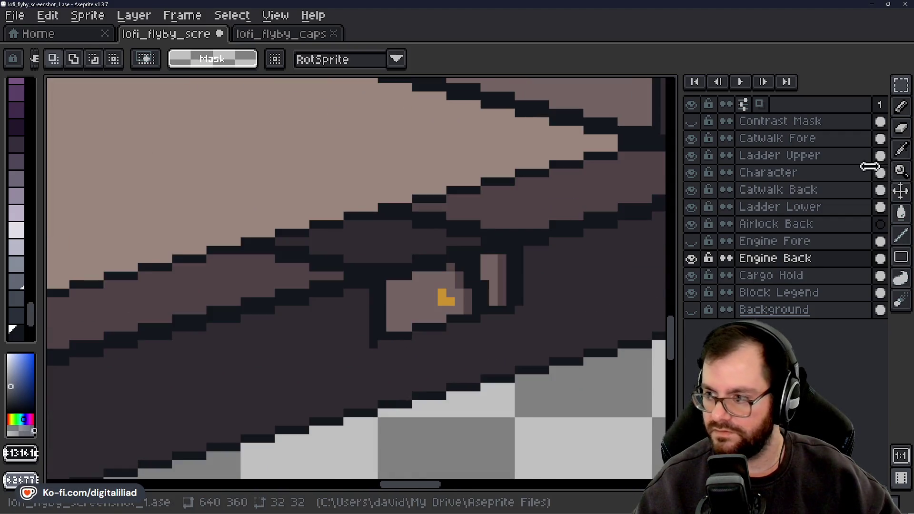
{"action": "left_click", "coordinate": [899, 74]}
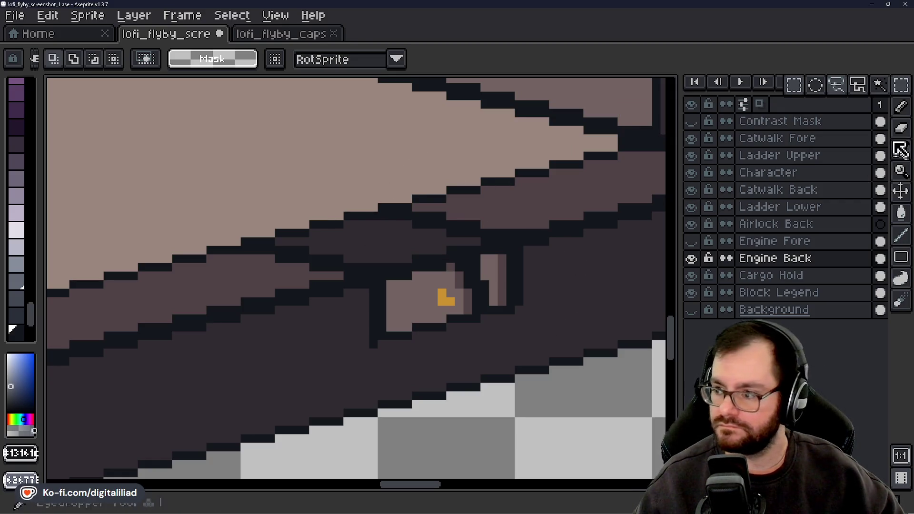
{"action": "left_click", "coordinate": [761, 275]}
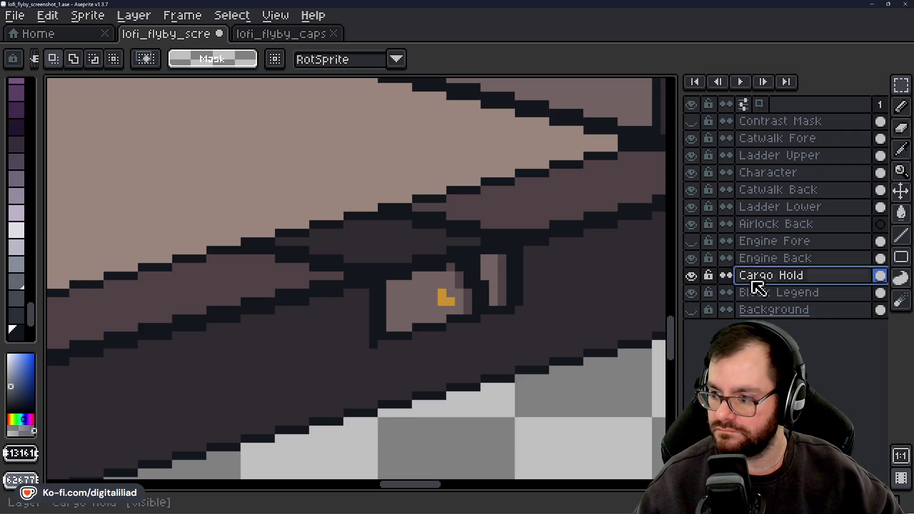
Select the door's left frame column, then add the slanted wall strips on both sides
{"action": "left_click_drag", "start_coordinate": [382, 215], "coordinate": [408, 336]}
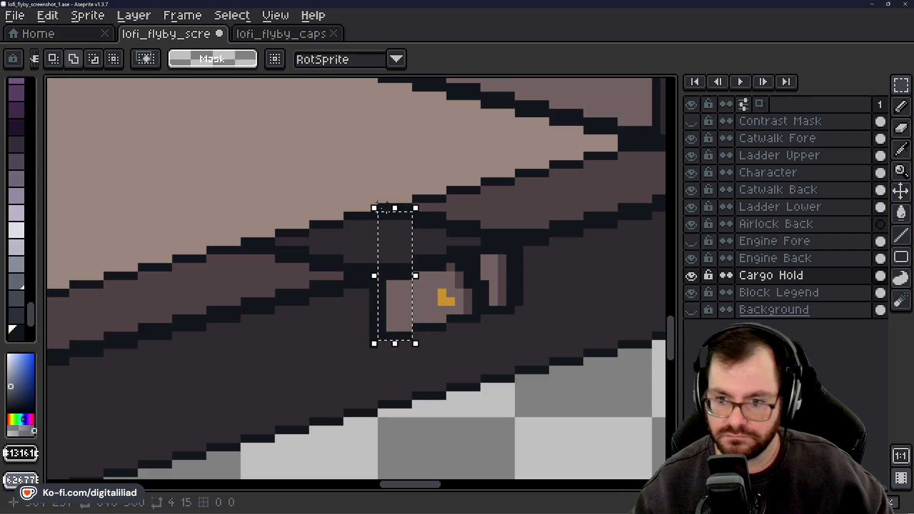
{"action": "left_click_drag", "start_coordinate": [345, 213], "coordinate": [374, 270]}
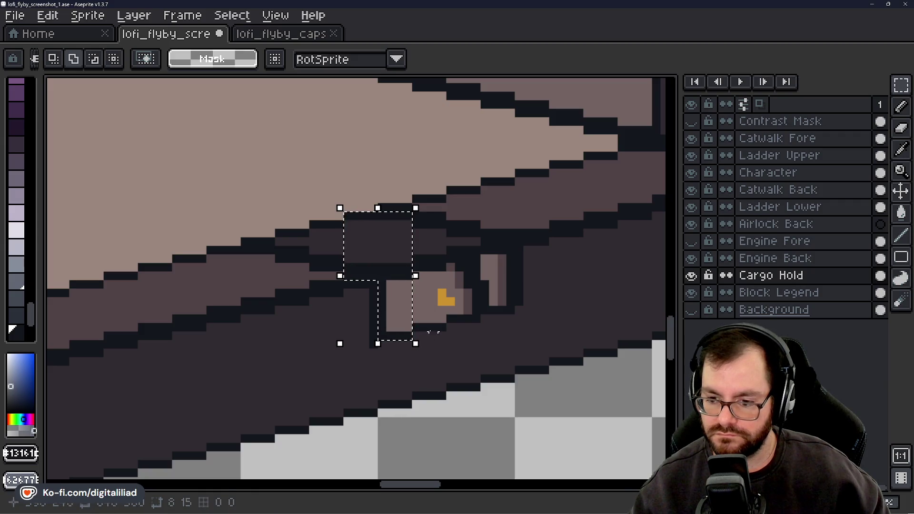
{"action": "mouse_move", "coordinate": [417, 327]}
{"action": "left_mouse_down"}
{"action": "mouse_move", "coordinate": [462, 263]}
{"action": "mouse_move", "coordinate": [445, 246]}
{"action": "mouse_move", "coordinate": [441, 216]}
{"action": "mouse_move", "coordinate": [475, 320]}
{"action": "left_mouse_up"}
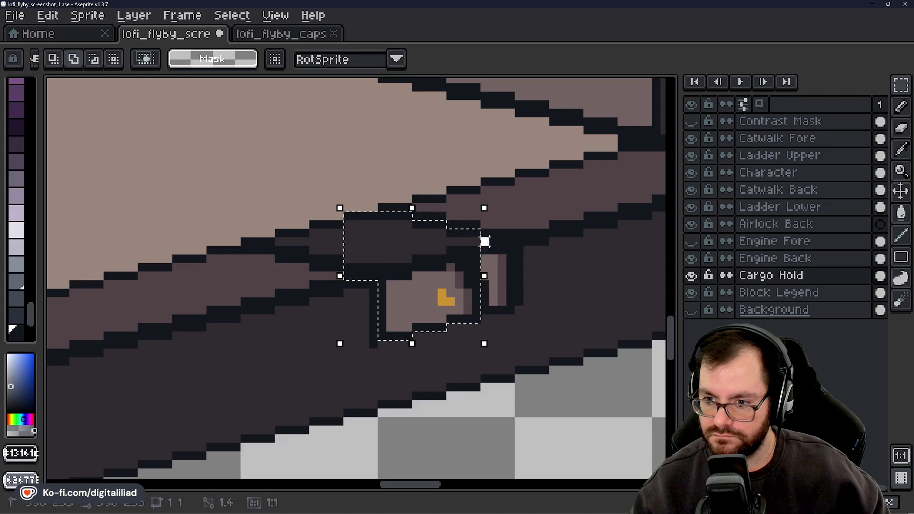
{"action": "left_click_drag", "start_coordinate": [508, 308], "coordinate": [509, 308]}
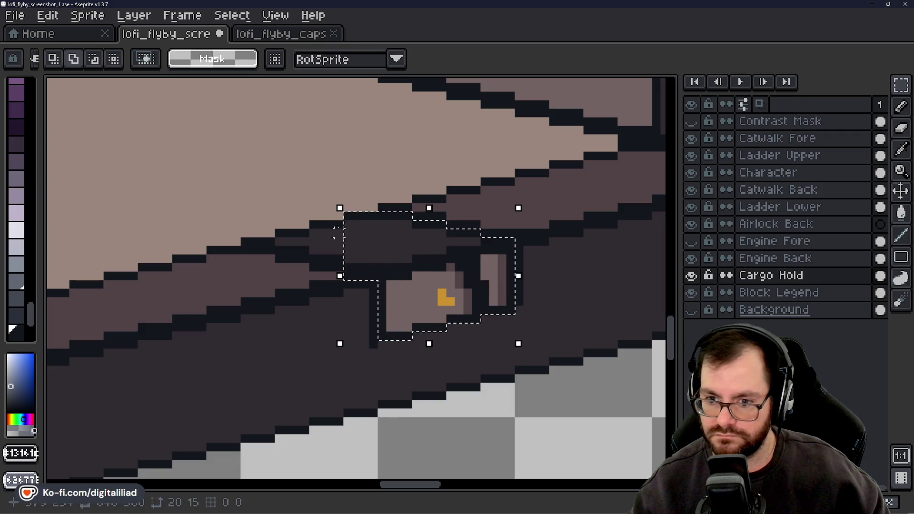
{"action": "mouse_move", "coordinate": [314, 224]}
{"action": "left_mouse_down"}
{"action": "mouse_move", "coordinate": [337, 262]}
{"action": "mouse_move", "coordinate": [378, 280]}
{"action": "left_mouse_up"}
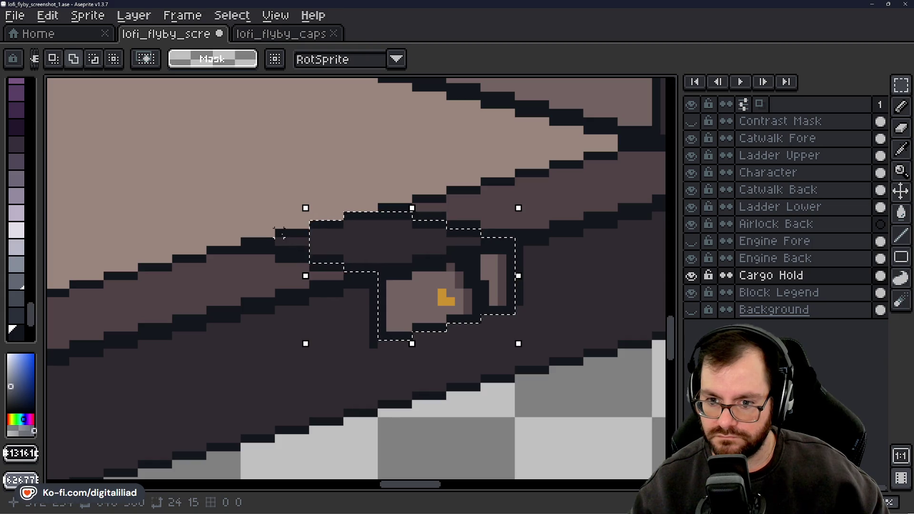
{"action": "left_click_drag", "start_coordinate": [299, 247], "coordinate": [257, 242]}
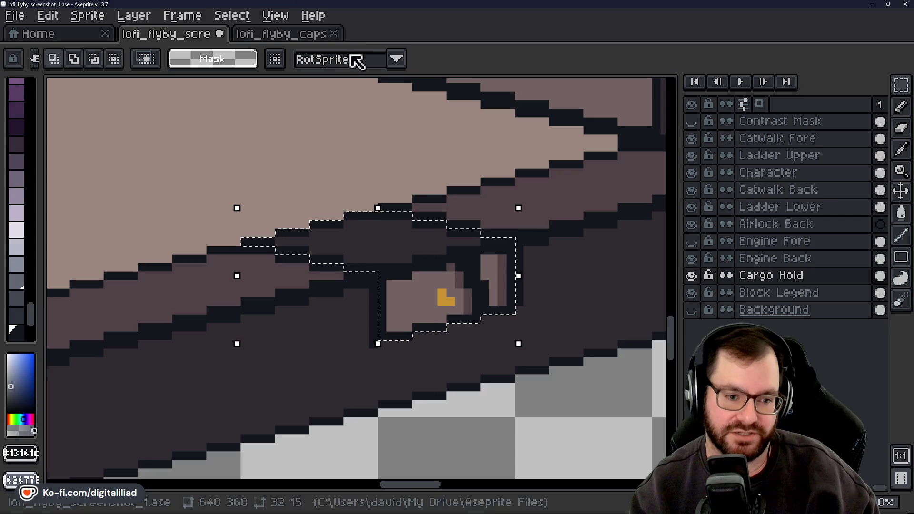
Move the dark wall piece on Engine Back behind the character on the catwalk
{"action": "scroll", "coordinate": [476, 200], "scroll_direction": "down", "scroll_amount": 3}
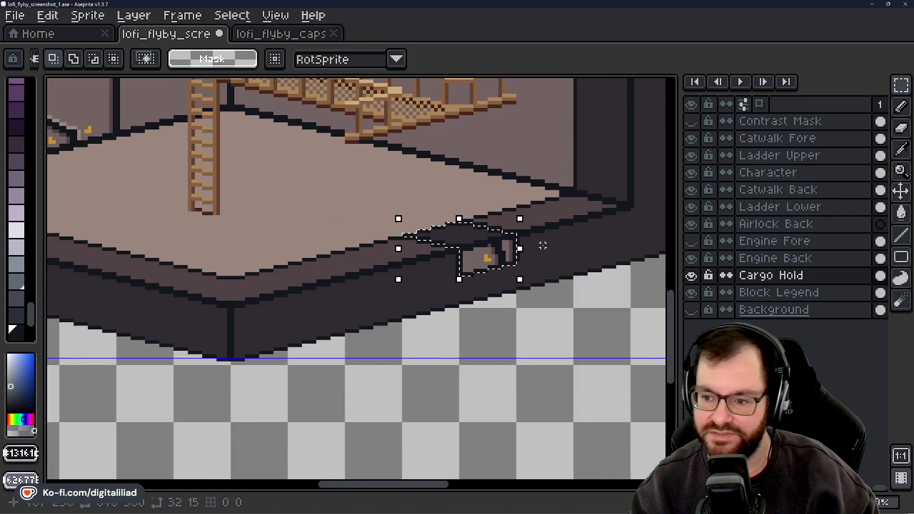
{"action": "mouse_move", "coordinate": [430, 207]}
{"action": "left_mouse_down"}
{"action": "mouse_move", "coordinate": [596, 344]}
{"action": "mouse_move", "coordinate": [577, 324]}
{"action": "left_mouse_up"}
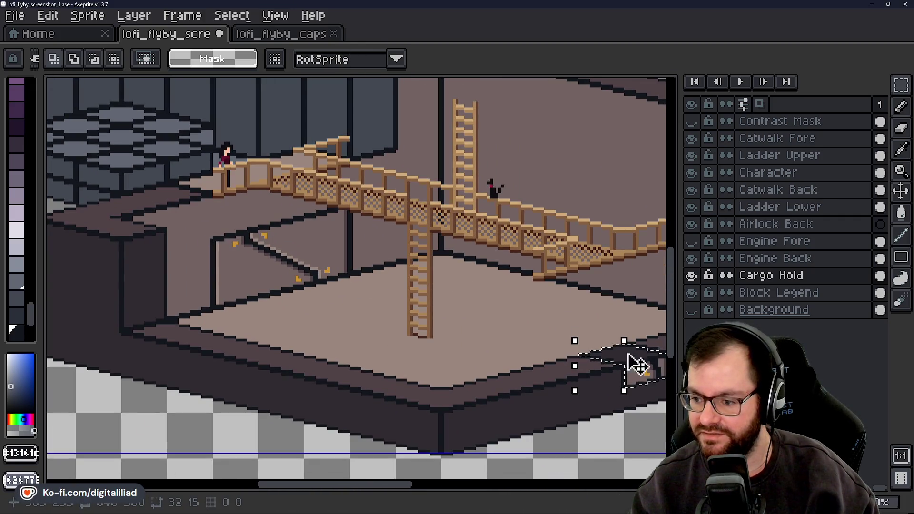
{"action": "left_click", "coordinate": [639, 366]}
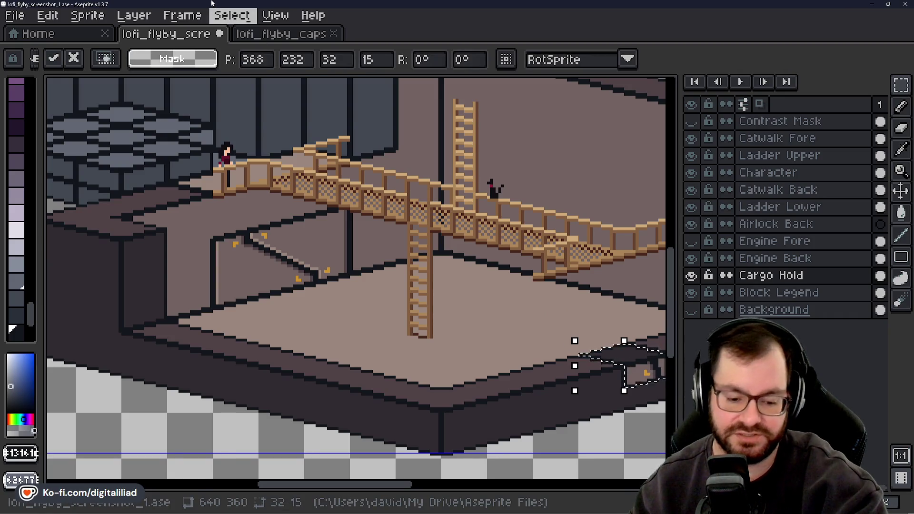
{"action": "left_click_drag", "start_coordinate": [246, 185], "coordinate": [474, 302]}
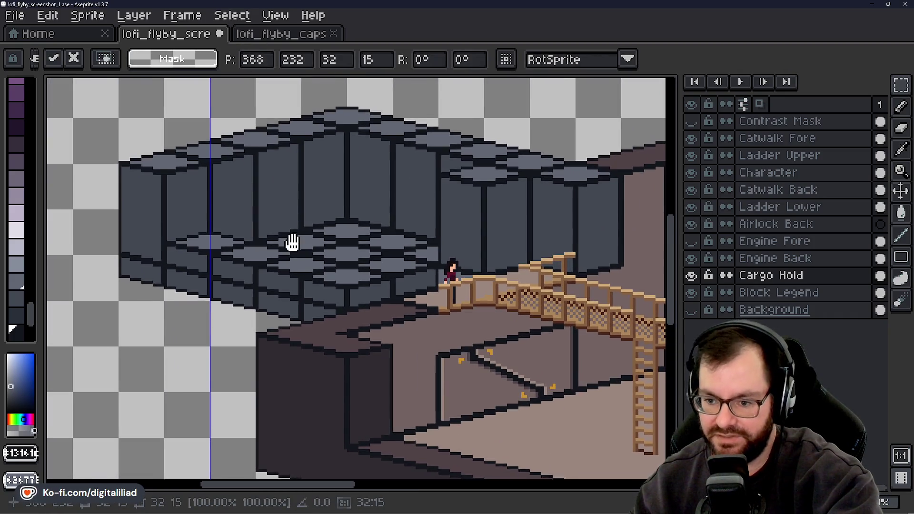
{"action": "key", "text": "Return"}
{"action": "scroll", "coordinate": [526, 238], "scroll_direction": "up", "scroll_amount": 3}
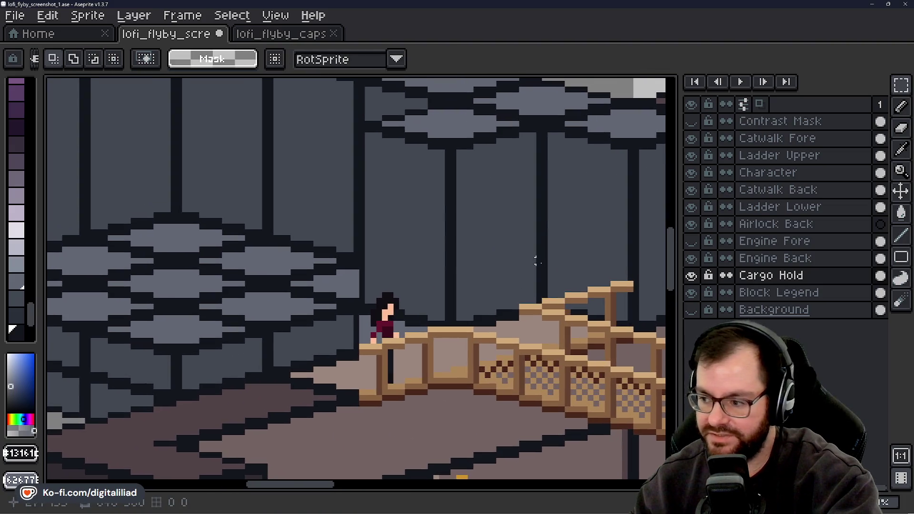
{"action": "left_click_drag", "start_coordinate": [691, 258], "coordinate": [689, 267]}
{"action": "left_click", "coordinate": [691, 275]}
{"action": "left_click", "coordinate": [691, 258]}
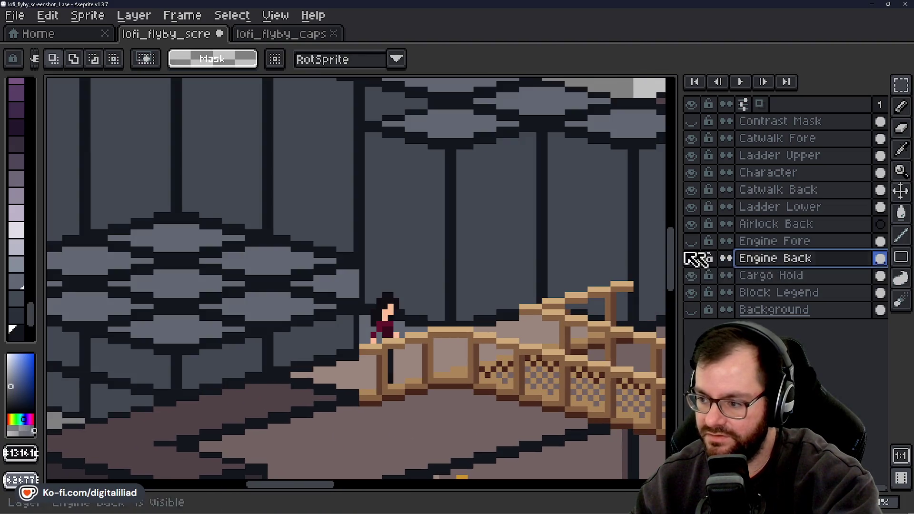
{"action": "left_click", "coordinate": [383, 270]}
{"action": "left_click_drag", "start_coordinate": [373, 259], "coordinate": [380, 283]}
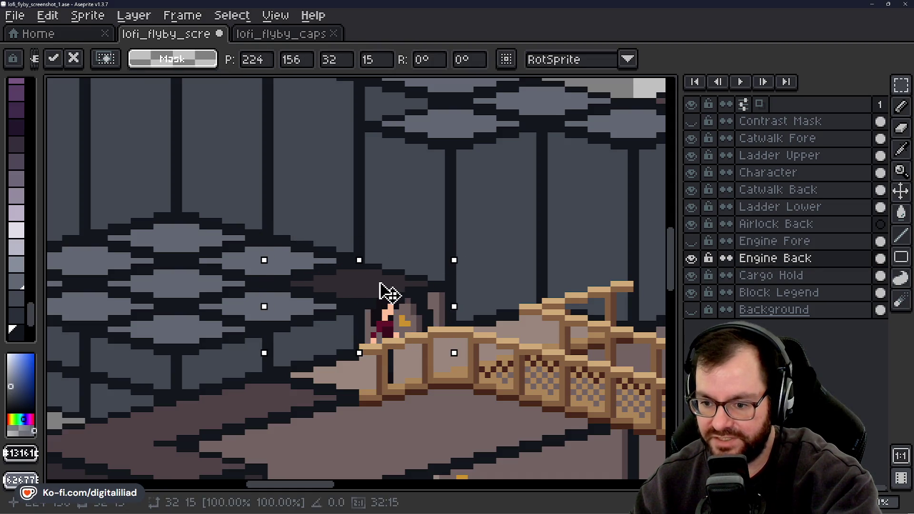
{"action": "key", "text": "Return"}
Eyedrop the light grey from the block stack
{"action": "scroll", "coordinate": [314, 307], "scroll_direction": "up", "scroll_amount": 2}
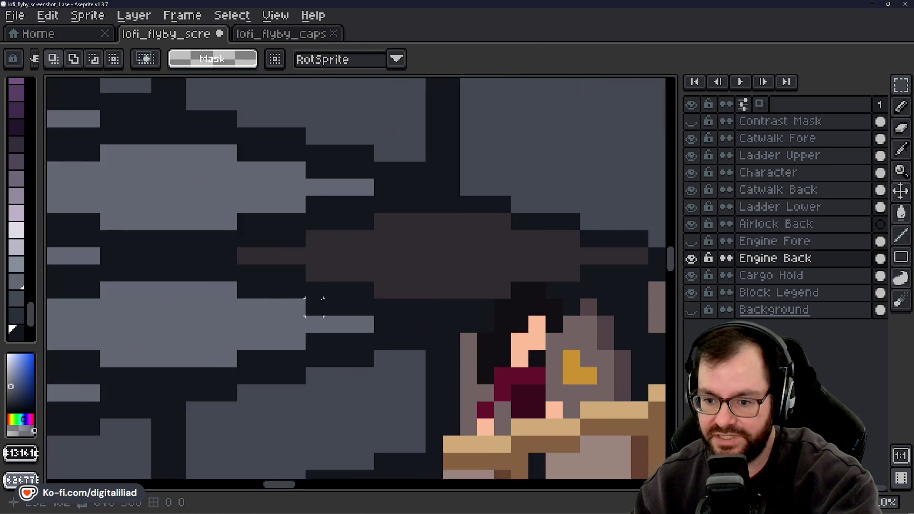
{"action": "scroll", "coordinate": [483, 277], "scroll_direction": "down", "scroll_amount": 3}
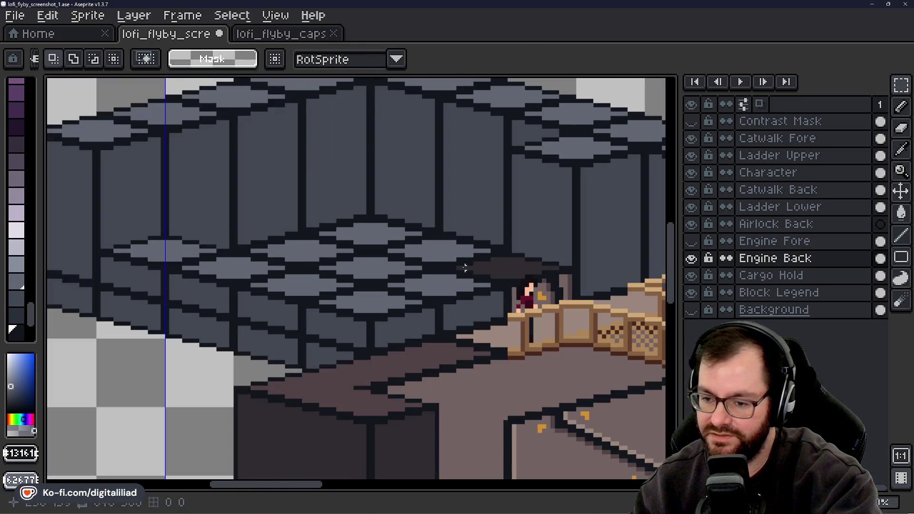
{"action": "mouse_move", "coordinate": [428, 246]}
{"action": "left_mouse_down"}
{"action": "mouse_move", "coordinate": [410, 282]}
{"action": "mouse_move", "coordinate": [394, 261]}
{"action": "mouse_move", "coordinate": [413, 274]}
{"action": "mouse_move", "coordinate": [366, 288]}
{"action": "left_mouse_up"}
{"action": "scroll", "coordinate": [413, 274], "scroll_direction": "down", "scroll_amount": 1}
{"action": "scroll", "coordinate": [322, 253], "scroll_direction": "up", "scroll_amount": 3}
{"action": "scroll", "coordinate": [333, 254], "scroll_direction": "down", "scroll_amount": 3}
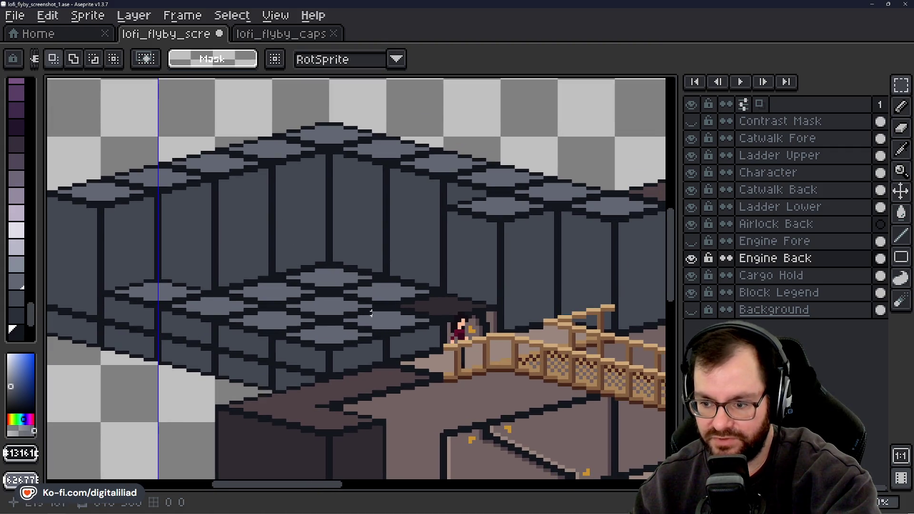
{"action": "scroll", "coordinate": [371, 312], "scroll_direction": "down", "scroll_amount": 4}
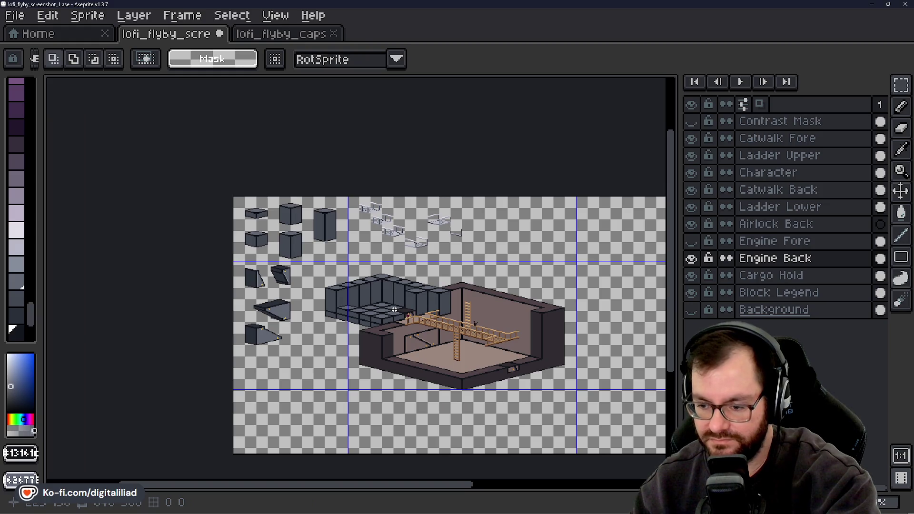
{"action": "scroll", "coordinate": [380, 302], "scroll_direction": "up", "scroll_amount": 4}
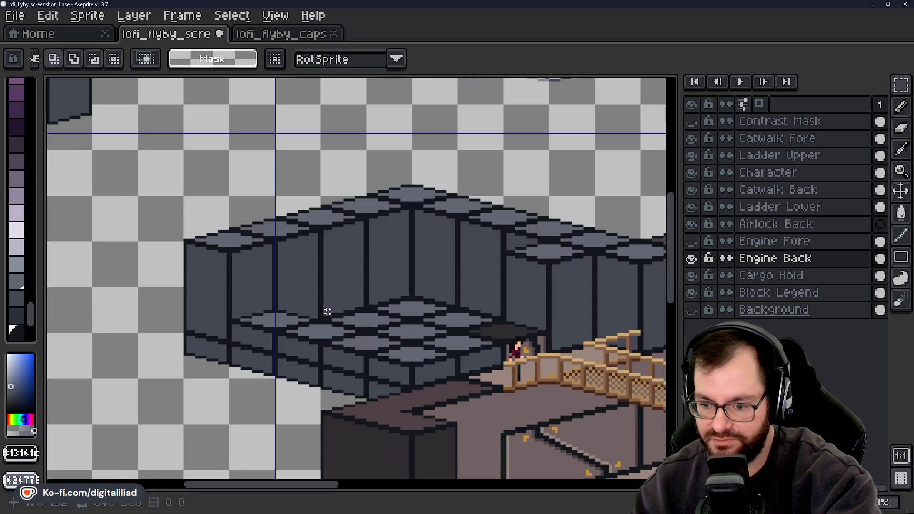
{"action": "mouse_move", "coordinate": [368, 302]}
{"action": "left_mouse_down"}
{"action": "mouse_move", "coordinate": [357, 308]}
{"action": "mouse_move", "coordinate": [343, 285]}
{"action": "mouse_move", "coordinate": [336, 234]}
{"action": "left_mouse_up"}
{"action": "scroll", "coordinate": [311, 248], "scroll_direction": "up", "scroll_amount": 2}
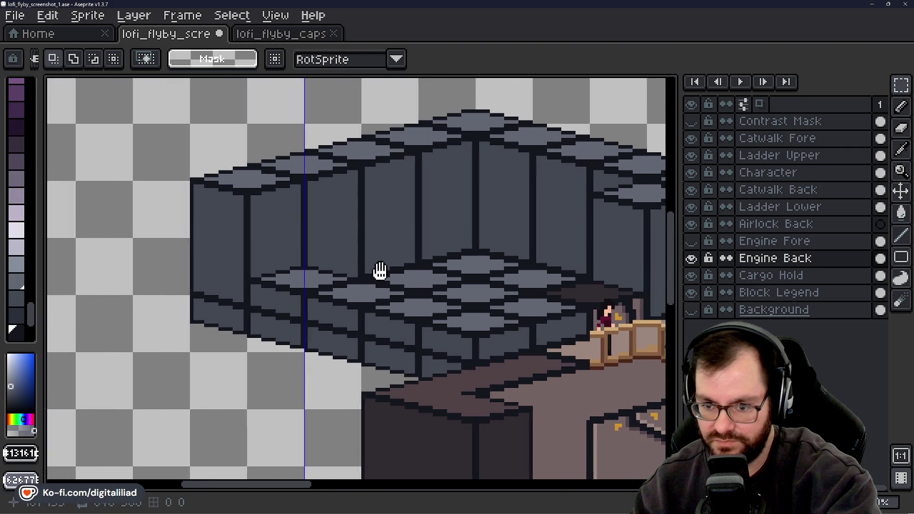
{"action": "scroll", "coordinate": [330, 286], "scroll_direction": "up", "scroll_amount": 1}
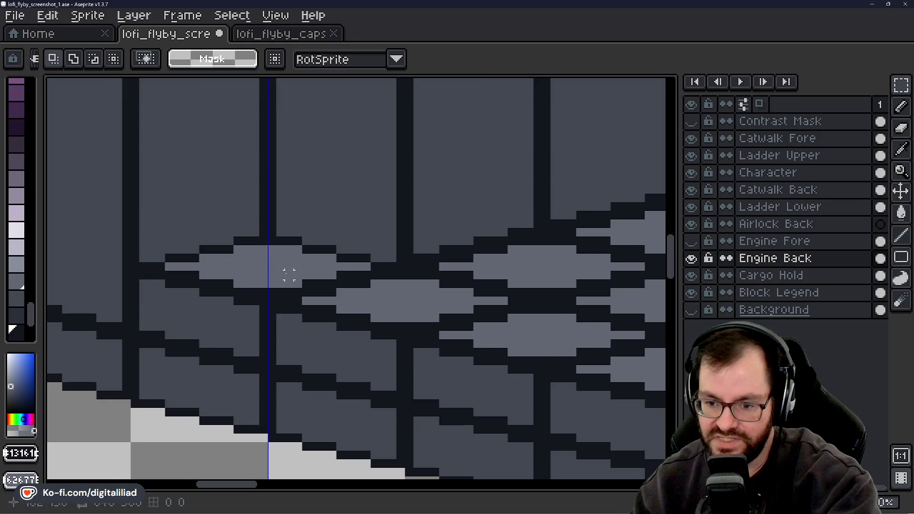
{"action": "left_click", "coordinate": [291, 266], "text": "alt"}
{"action": "scroll", "coordinate": [281, 283], "scroll_direction": "down", "scroll_amount": 3}
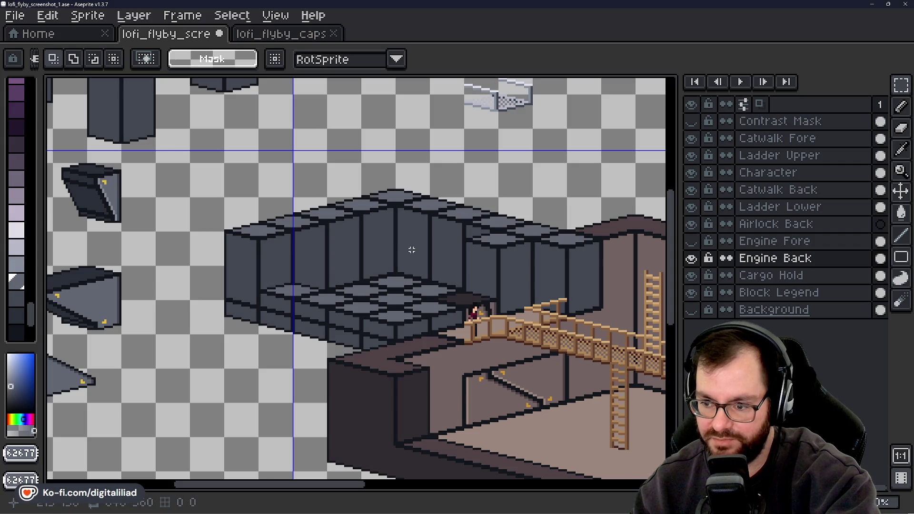
{"action": "left_click_drag", "start_coordinate": [411, 249], "coordinate": [369, 263]}
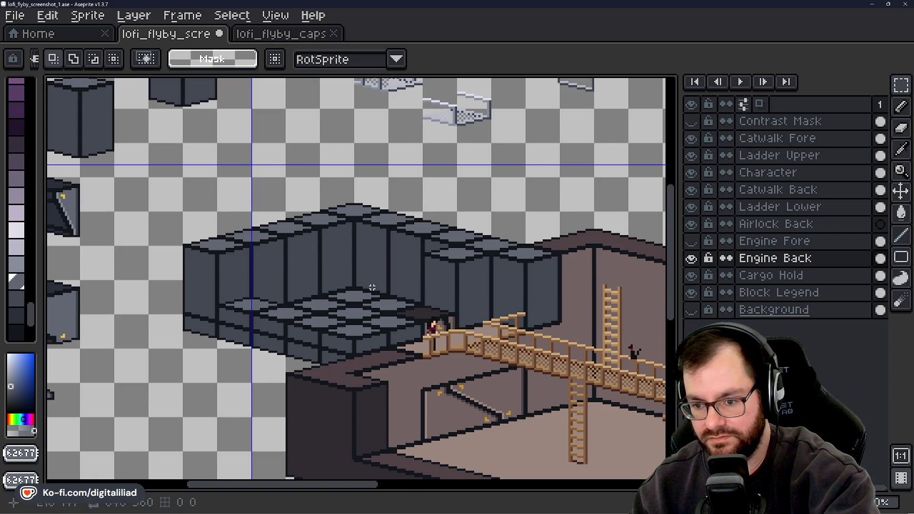
{"action": "scroll", "coordinate": [372, 287], "scroll_direction": "down", "scroll_amount": 3}
{"action": "scroll", "coordinate": [334, 329], "scroll_direction": "up", "scroll_amount": 5}
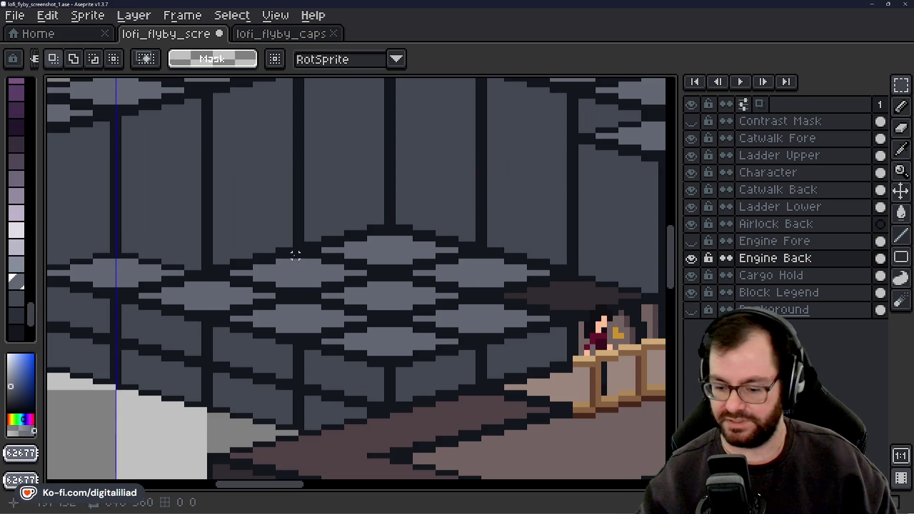
{"action": "key", "text": "super+a"}
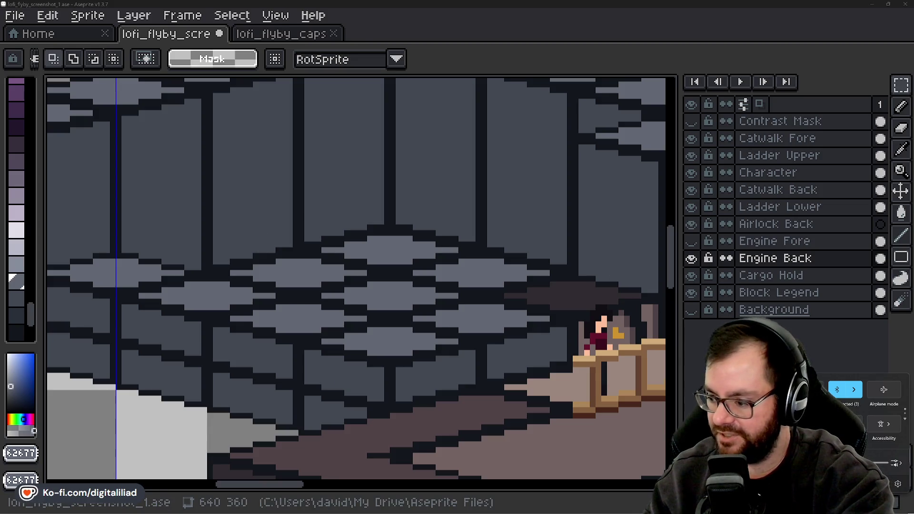
{"action": "key", "text": "Escape"}
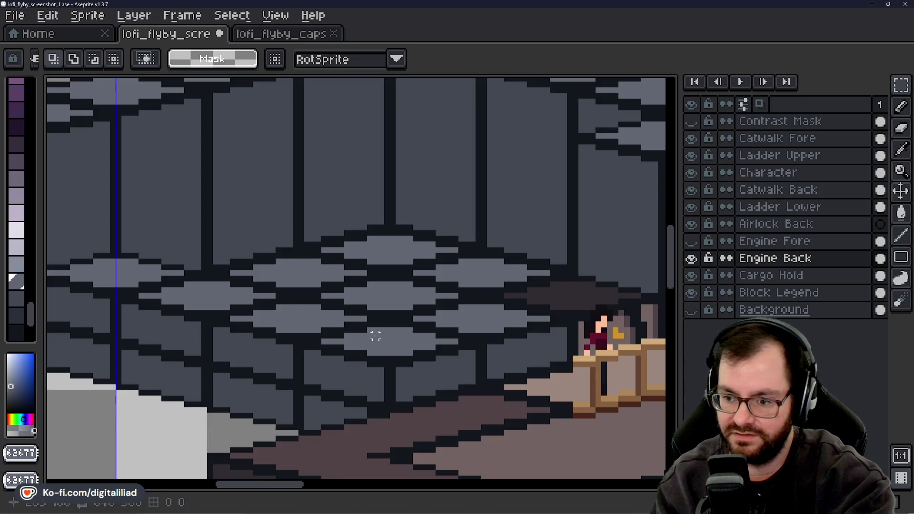
{"action": "key", "text": "i"}
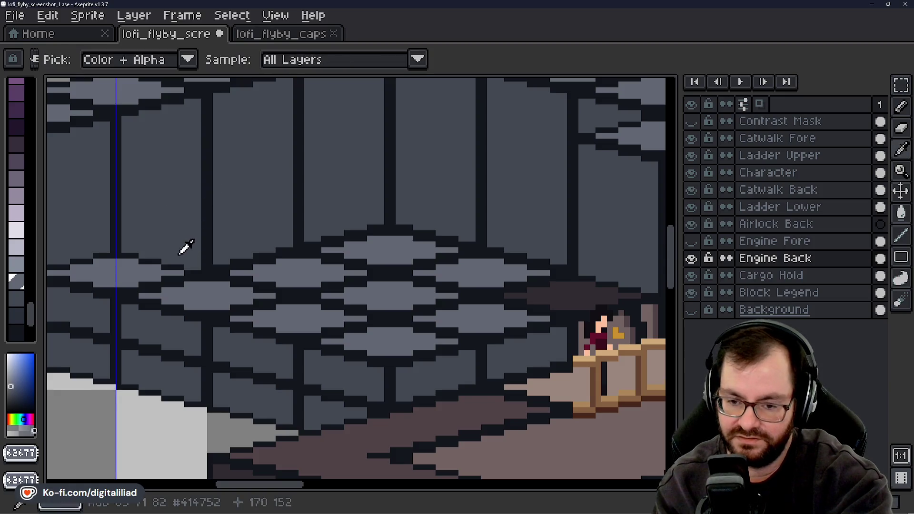
{"action": "right_click", "coordinate": [234, 199]}
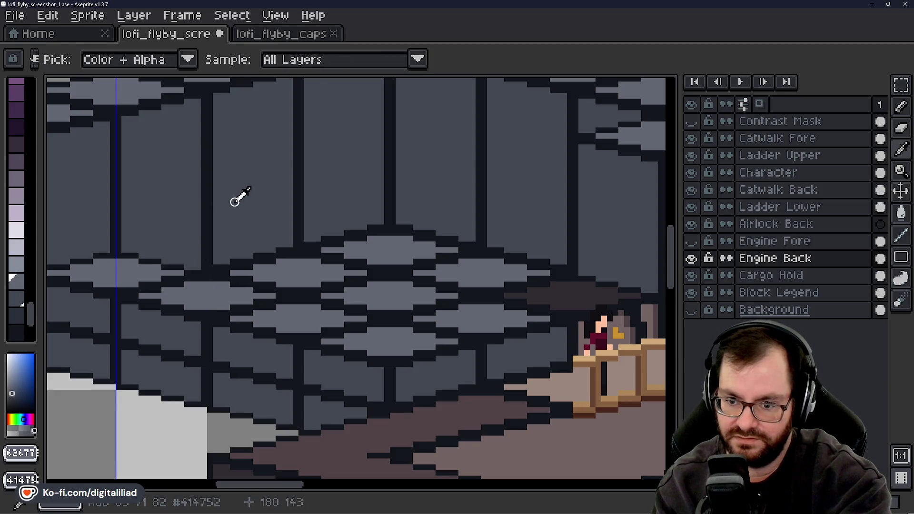
{"action": "key", "text": "m"}
{"action": "key", "text": "i"}
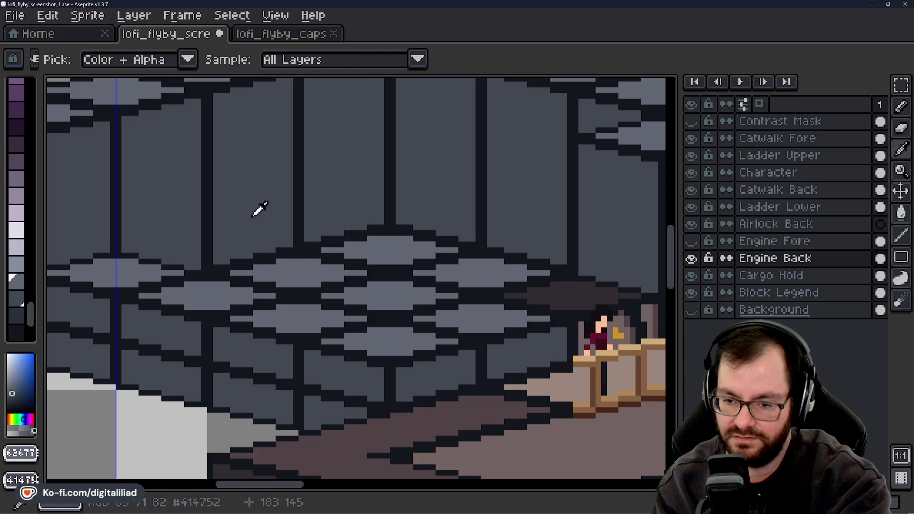
{"action": "key", "text": "m"}
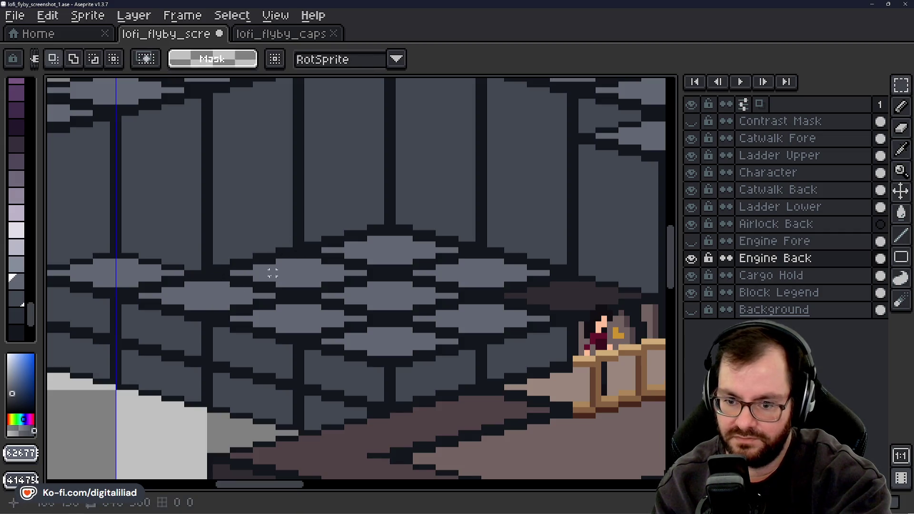
{"action": "key", "text": "b"}
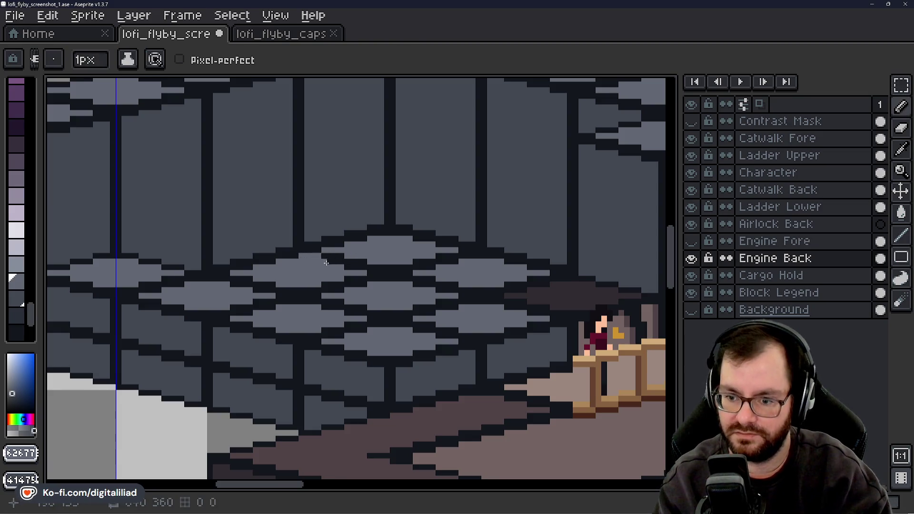
{"action": "mouse_move", "coordinate": [356, 255]}
{"action": "left_mouse_down"}
{"action": "mouse_move", "coordinate": [388, 272]}
{"action": "mouse_move", "coordinate": [478, 258]}
{"action": "left_mouse_up"}
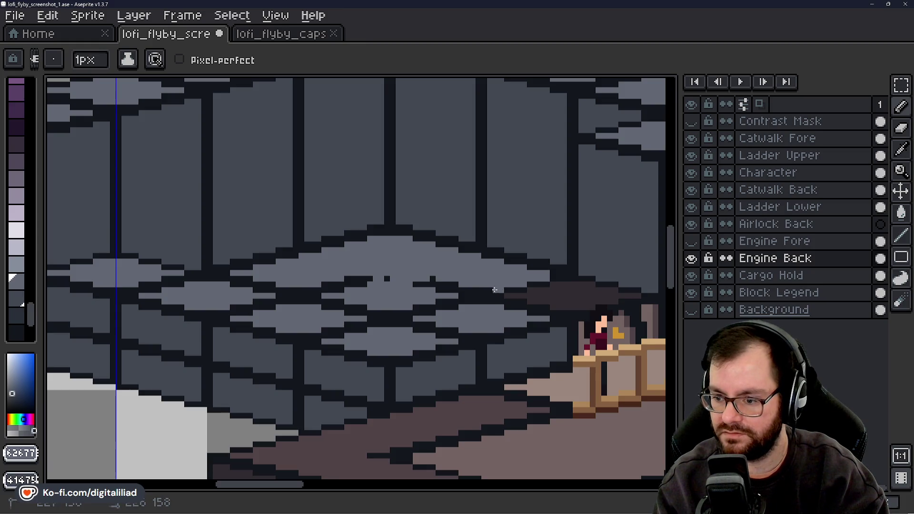
{"action": "left_click_drag", "start_coordinate": [434, 283], "coordinate": [414, 284]}
{"action": "left_click", "coordinate": [387, 279]}
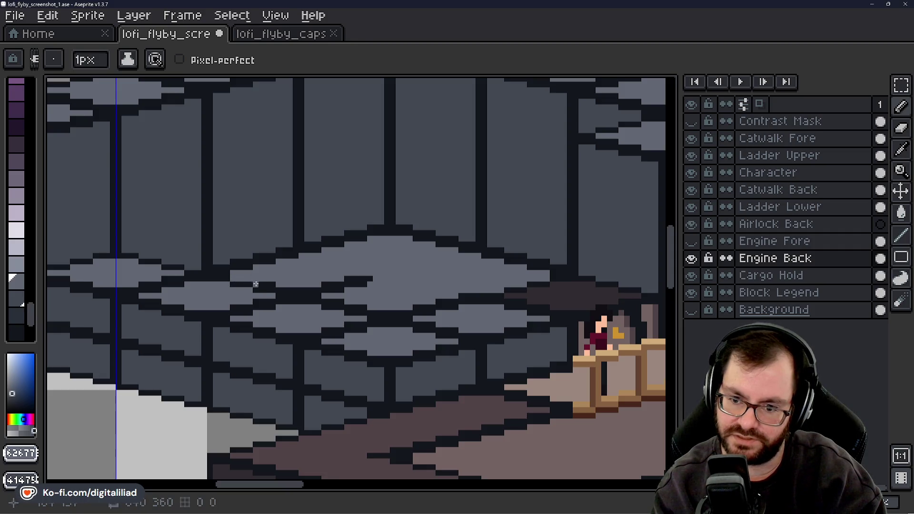
{"action": "left_click_drag", "start_coordinate": [255, 284], "coordinate": [267, 284]}
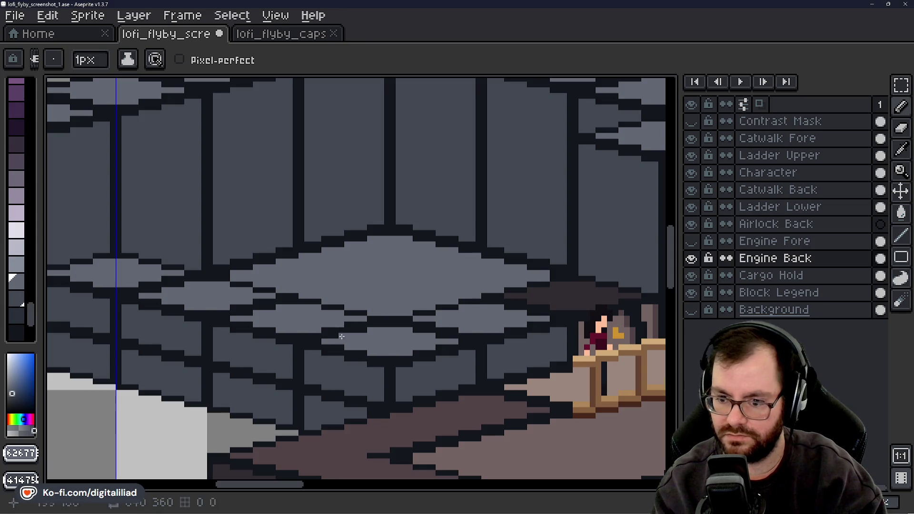
{"action": "scroll", "coordinate": [241, 489], "scroll_direction": "left", "scroll_amount": 2}
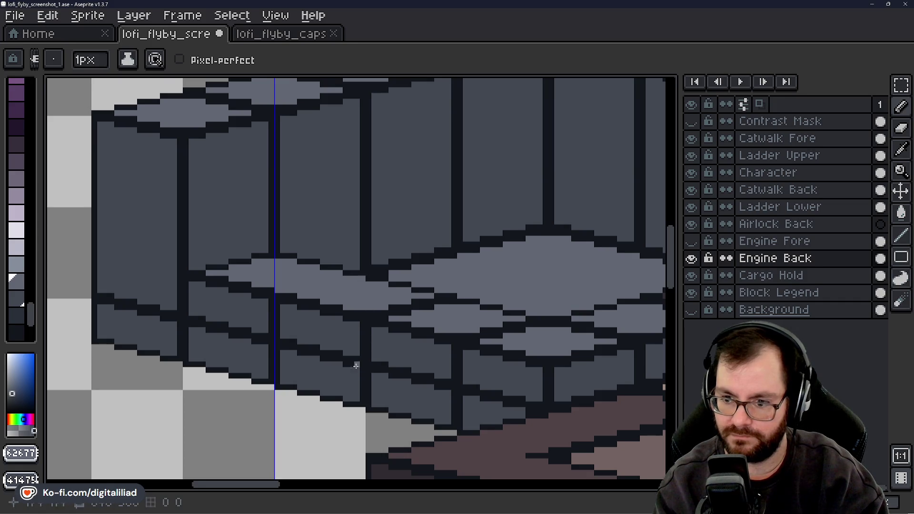
{"action": "mouse_move", "coordinate": [254, 485]}
{"action": "left_mouse_down"}
{"action": "mouse_move", "coordinate": [232, 492]}
{"action": "mouse_move", "coordinate": [284, 492]}
{"action": "left_mouse_up"}
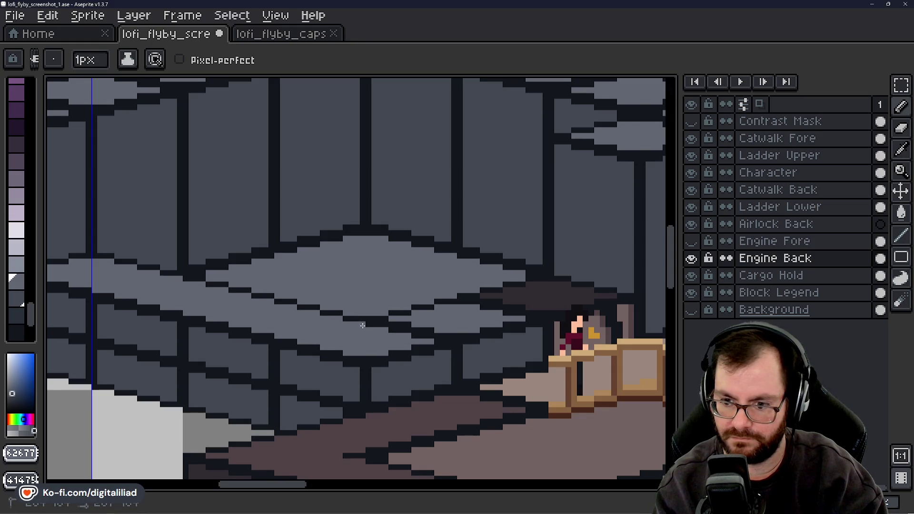
{"action": "left_click_drag", "start_coordinate": [267, 484], "coordinate": [283, 484]}
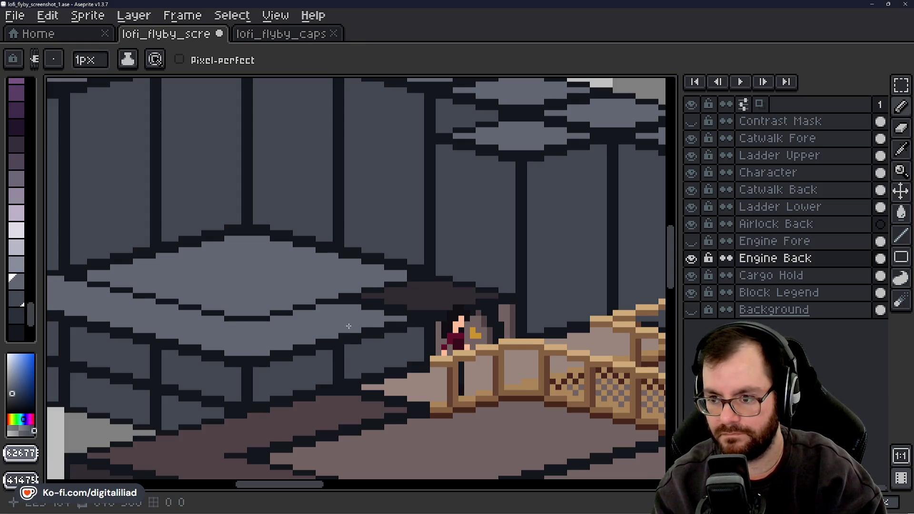
{"action": "left_click_drag", "start_coordinate": [293, 484], "coordinate": [322, 485]}
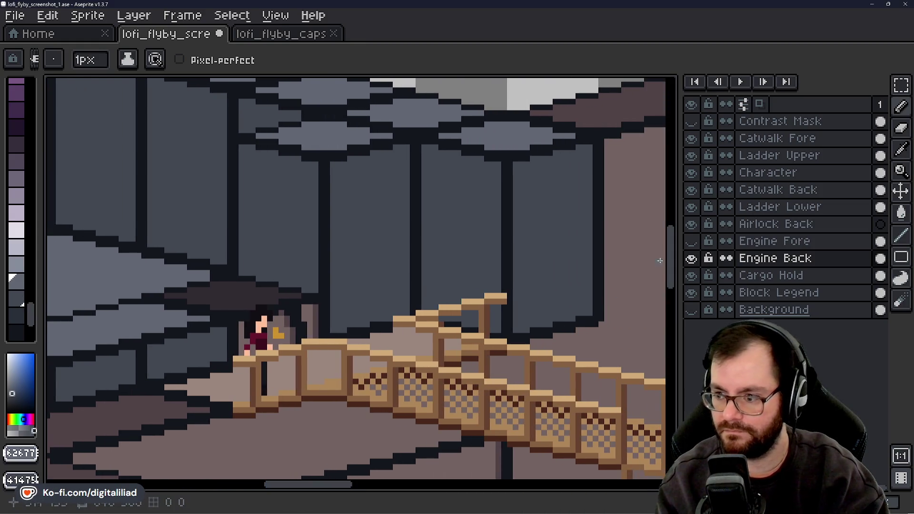
{"action": "left_click_drag", "start_coordinate": [672, 256], "coordinate": [653, 228]}
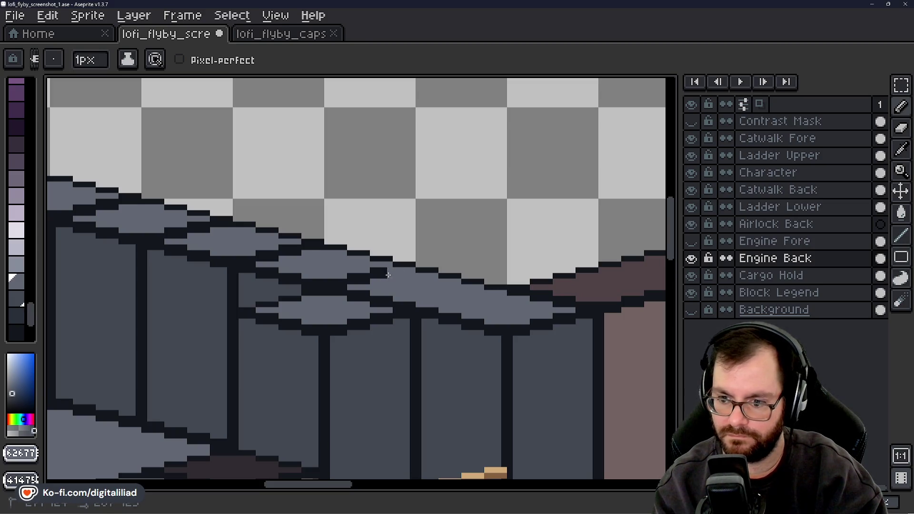
Paint over the dark outline pixels along the wall-top ridge in lighter grey, including the left end
{"action": "left_click_drag", "start_coordinate": [367, 278], "coordinate": [342, 279]}
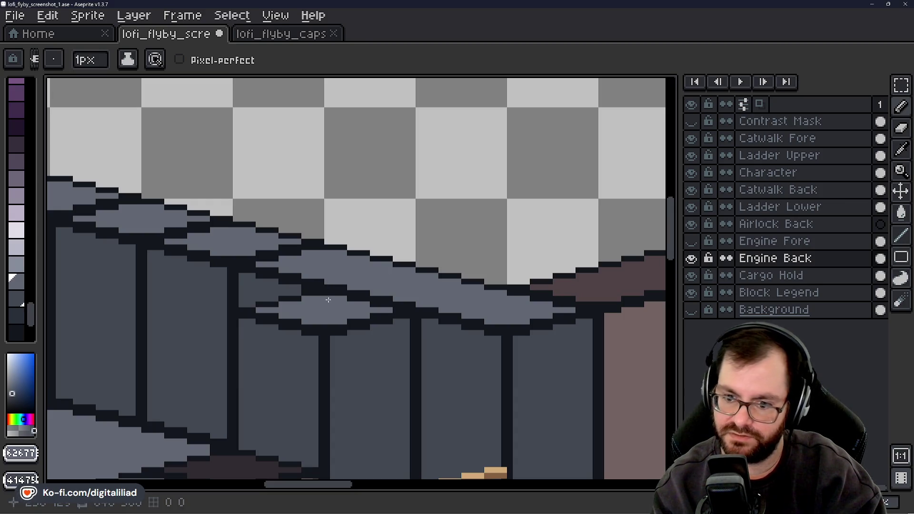
{"action": "mouse_move", "coordinate": [328, 293]}
{"action": "left_mouse_down"}
{"action": "mouse_move", "coordinate": [364, 293]}
{"action": "mouse_move", "coordinate": [356, 297]}
{"action": "mouse_move", "coordinate": [366, 304]}
{"action": "mouse_move", "coordinate": [392, 297]}
{"action": "left_mouse_up"}
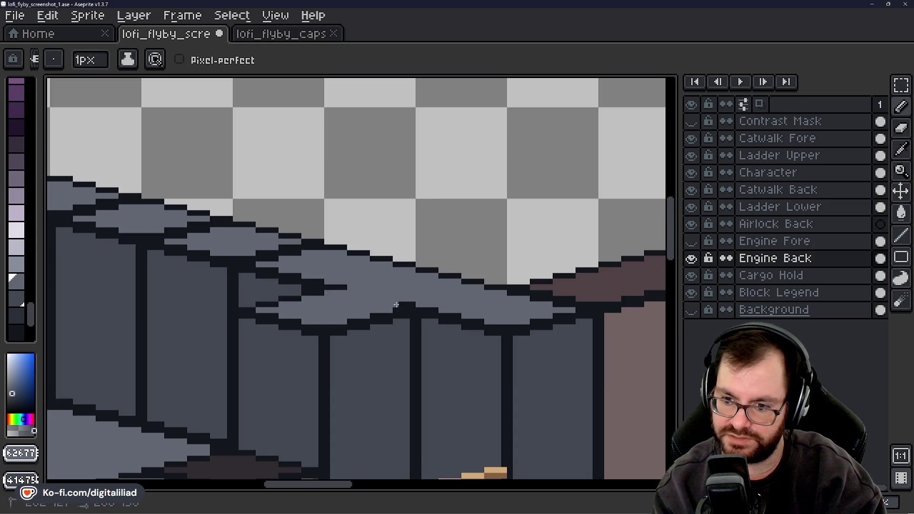
{"action": "left_click_drag", "start_coordinate": [326, 490], "coordinate": [299, 484]}
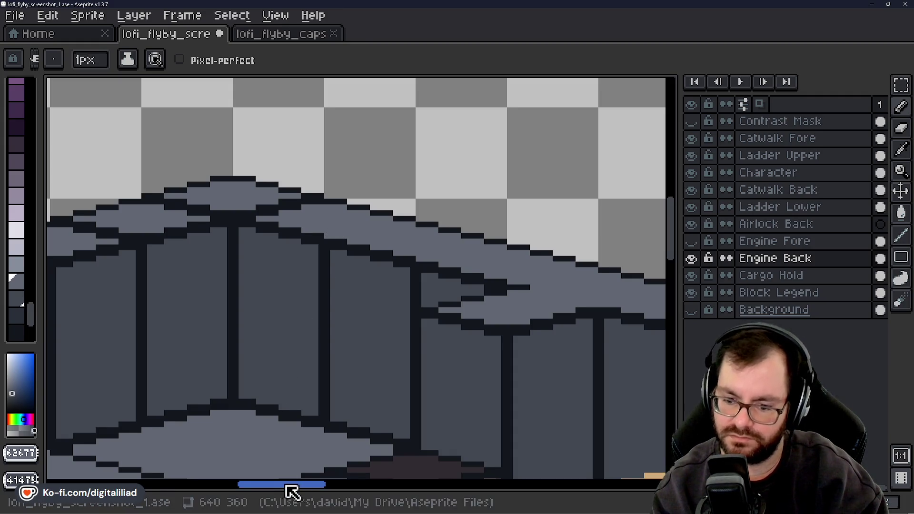
{"action": "left_click_drag", "start_coordinate": [289, 485], "coordinate": [246, 485]}
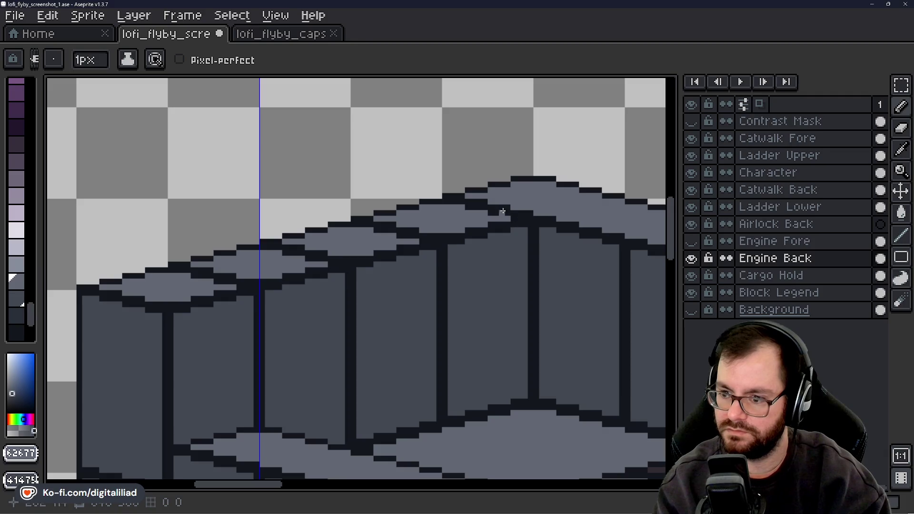
{"action": "left_click_drag", "start_coordinate": [510, 205], "coordinate": [461, 208]}
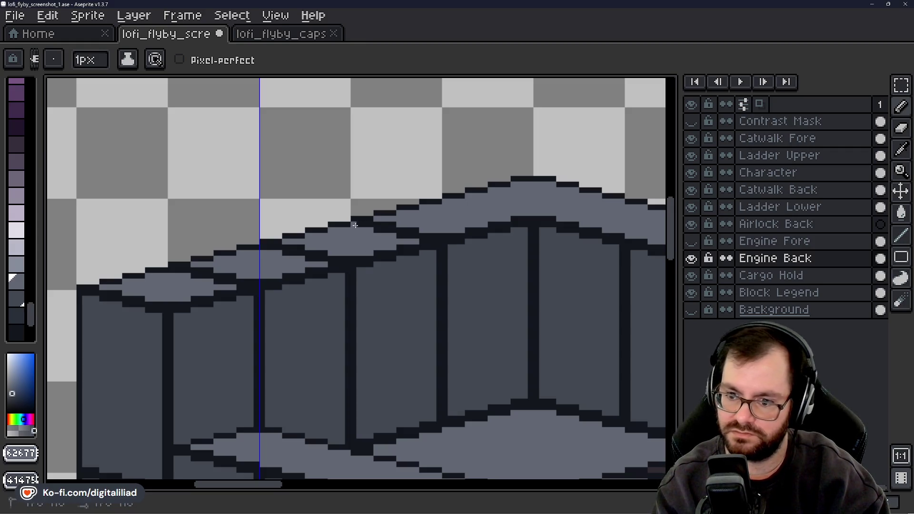
{"action": "left_click_drag", "start_coordinate": [388, 232], "coordinate": [438, 236]}
{"action": "mouse_move", "coordinate": [280, 242]}
{"action": "left_mouse_down"}
{"action": "mouse_move", "coordinate": [265, 247]}
{"action": "mouse_move", "coordinate": [301, 244]}
{"action": "left_mouse_up"}
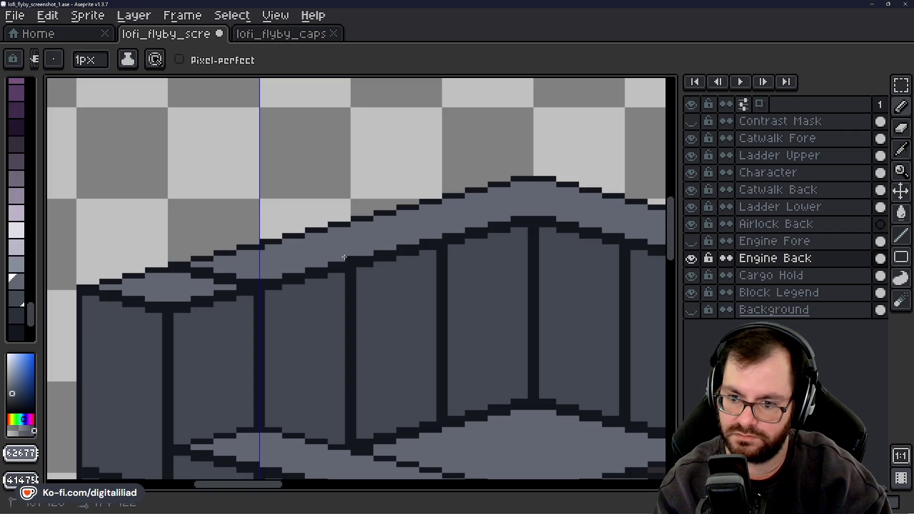
{"action": "left_click_drag", "start_coordinate": [172, 272], "coordinate": [238, 278]}
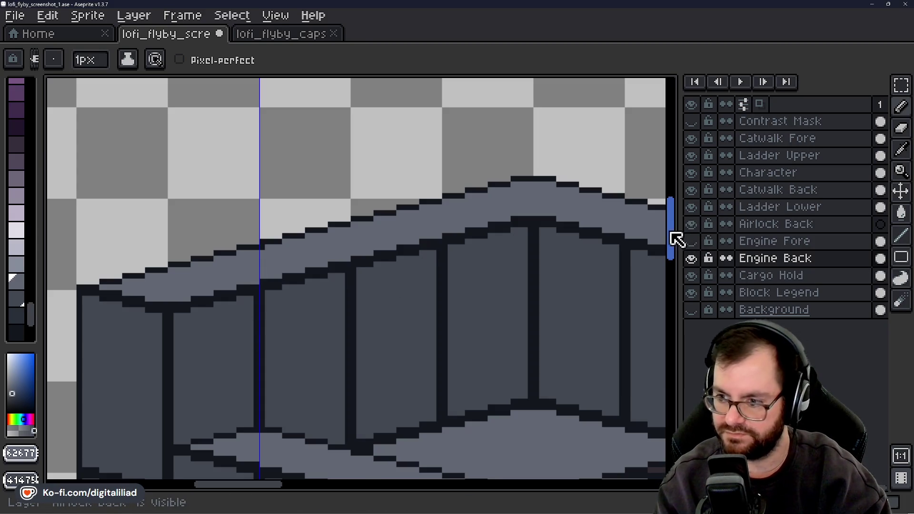
{"action": "mouse_move", "coordinate": [677, 240]}
{"action": "left_mouse_down"}
{"action": "mouse_move", "coordinate": [673, 265]}
{"action": "mouse_move", "coordinate": [669, 251]}
{"action": "left_mouse_up"}
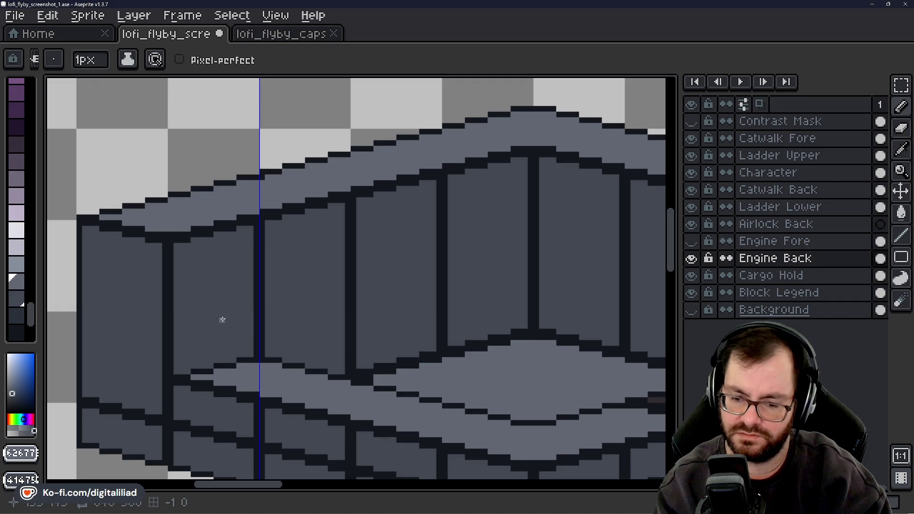
{"action": "left_click_drag", "start_coordinate": [673, 244], "coordinate": [671, 288]}
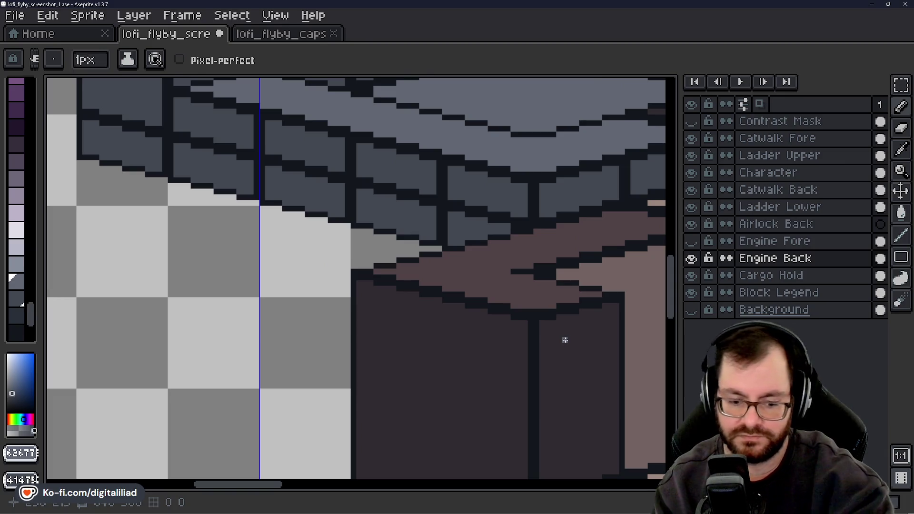
Sample mauve and maroon from the canvas; fill the top ledge maroon and two left panels dark maroon
{"action": "key", "text": "i"}
{"action": "left_click", "coordinate": [521, 280]}
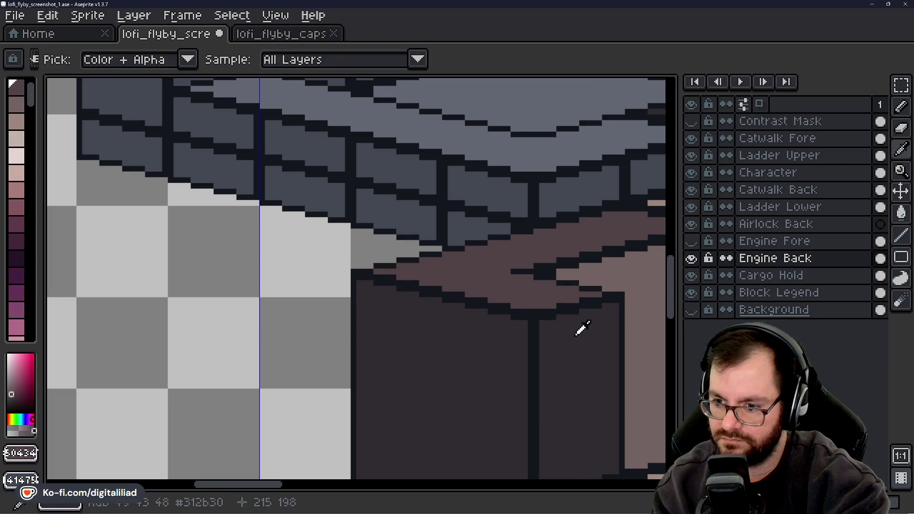
{"action": "left_click", "coordinate": [582, 326]}
{"action": "key", "text": "b"}
{"action": "left_click_drag", "start_coordinate": [675, 280], "coordinate": [671, 232]}
{"action": "key", "text": "g"}
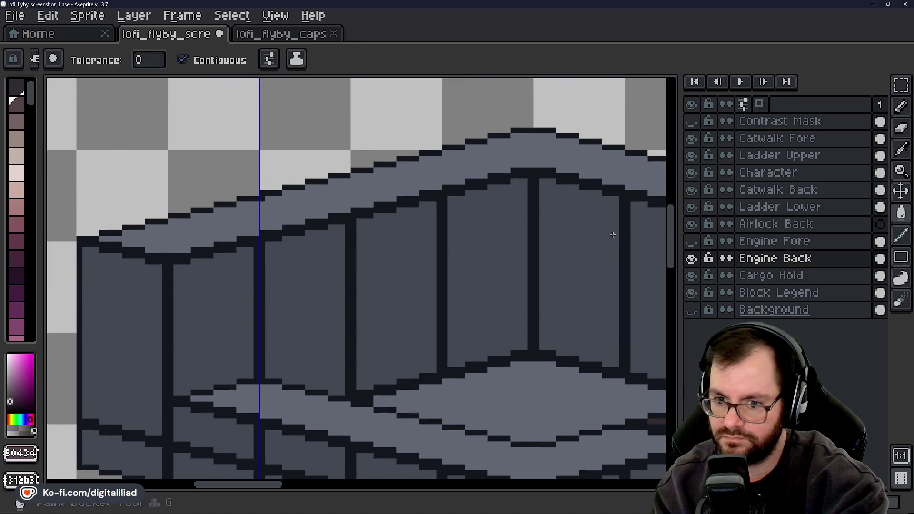
{"action": "left_click", "coordinate": [214, 225]}
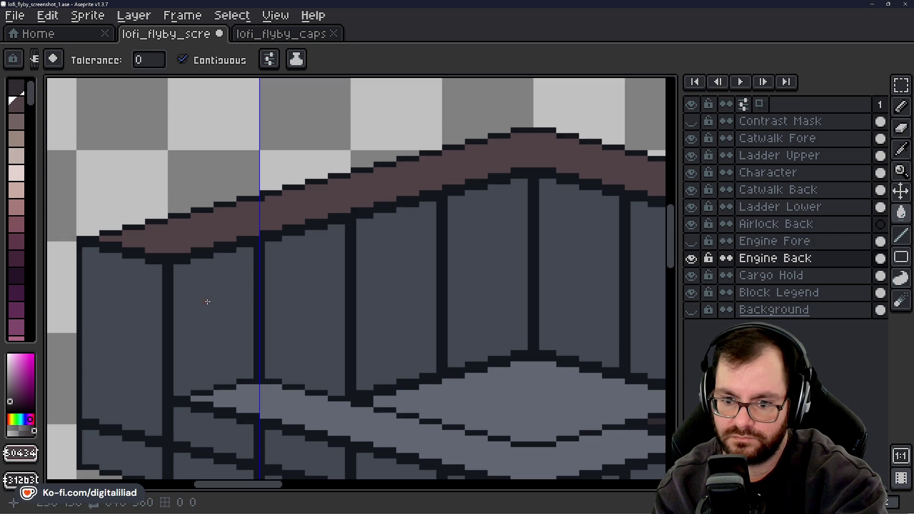
{"action": "left_click", "coordinate": [219, 296]}
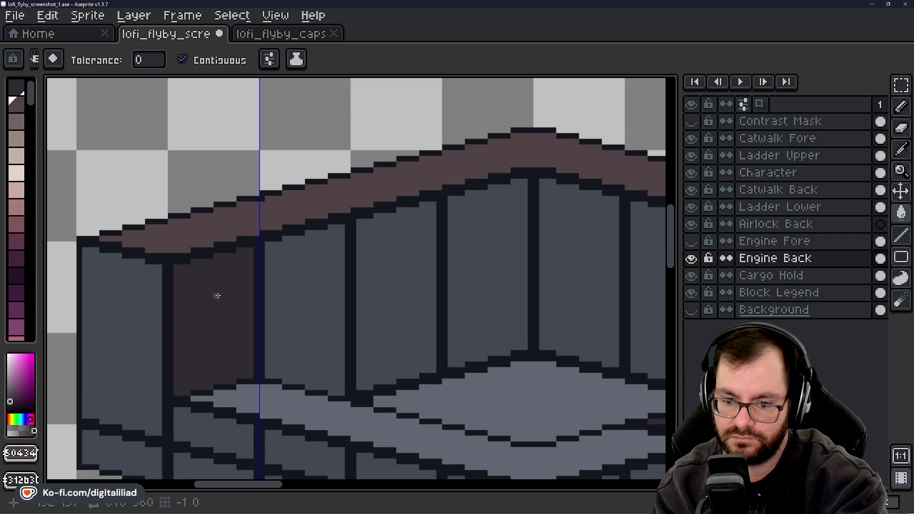
{"action": "left_click", "coordinate": [142, 336]}
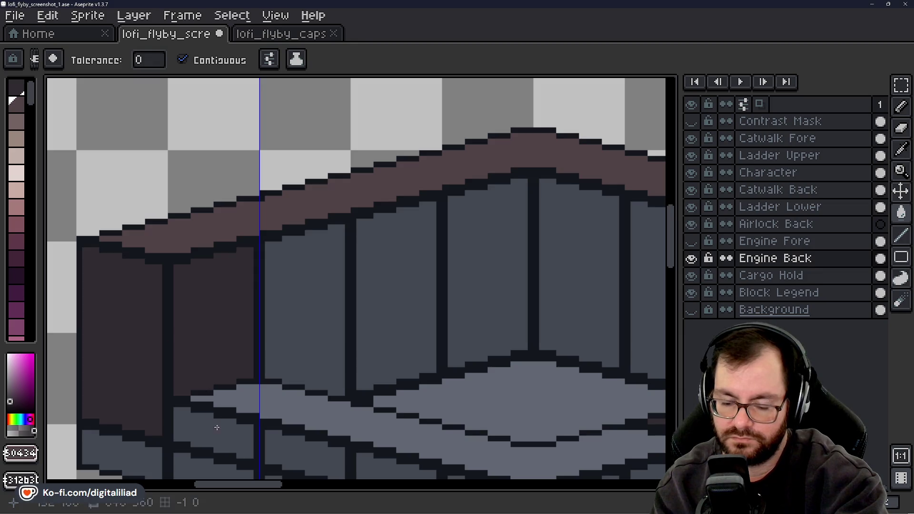
Fill one wall panel and the floor diamond with light brown sampled from the artwork
{"action": "left_click_drag", "start_coordinate": [238, 490], "coordinate": [241, 490]}
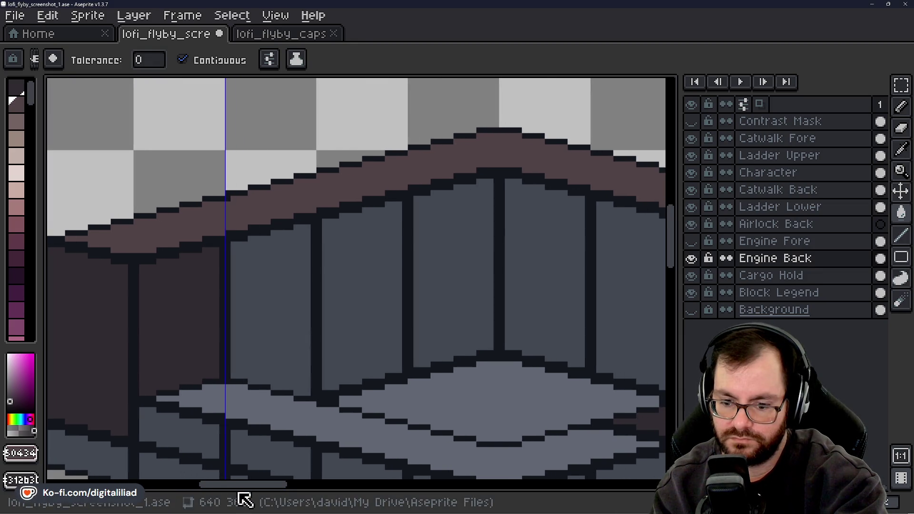
{"action": "mouse_move", "coordinate": [670, 241]}
{"action": "left_mouse_down"}
{"action": "mouse_move", "coordinate": [671, 302]}
{"action": "mouse_move", "coordinate": [671, 213]}
{"action": "mouse_move", "coordinate": [674, 296]}
{"action": "mouse_move", "coordinate": [665, 231]}
{"action": "mouse_move", "coordinate": [678, 237]}
{"action": "mouse_move", "coordinate": [676, 248]}
{"action": "left_mouse_up"}
{"action": "left_click", "coordinate": [635, 247], "text": "alt"}
{"action": "left_click", "coordinate": [295, 303]}
{"action": "left_click", "coordinate": [646, 415], "text": "alt"}
{"action": "left_click", "coordinate": [507, 404]}
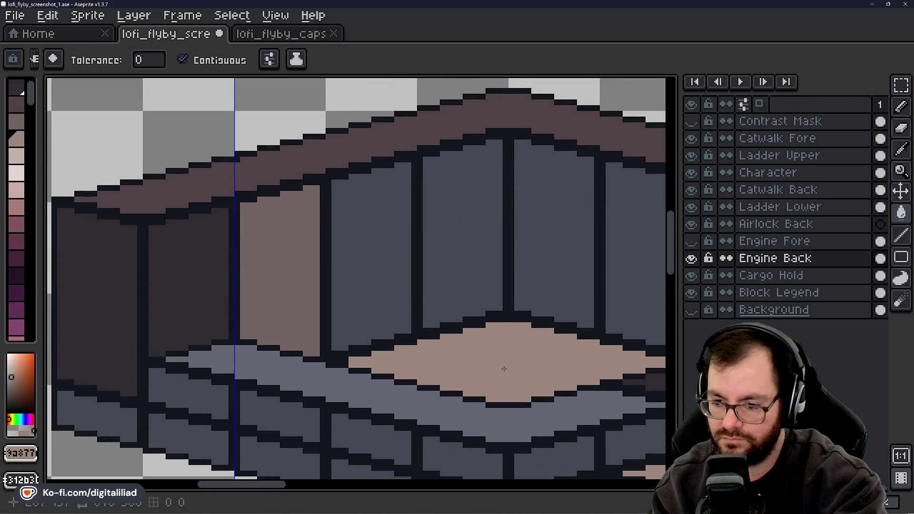
{"action": "left_click_drag", "start_coordinate": [279, 491], "coordinate": [282, 491]}
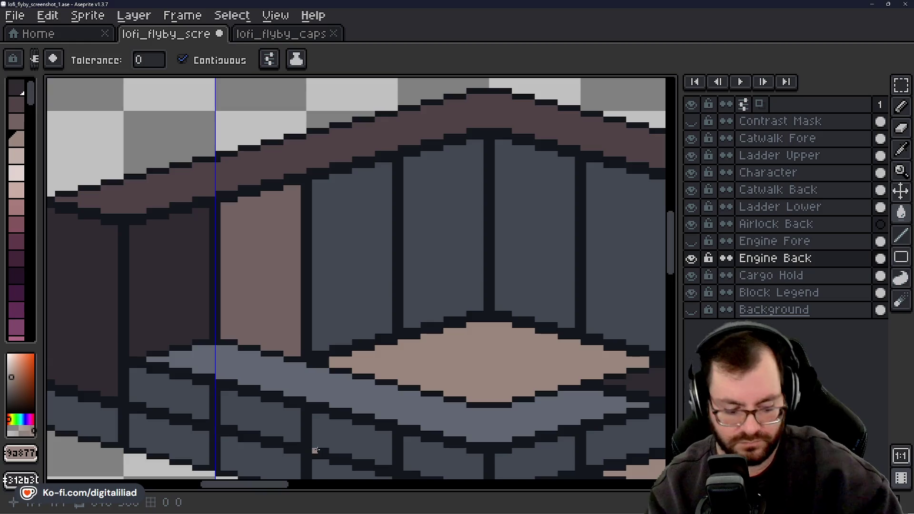
{"action": "scroll", "coordinate": [317, 443], "scroll_direction": "down", "scroll_amount": 2}
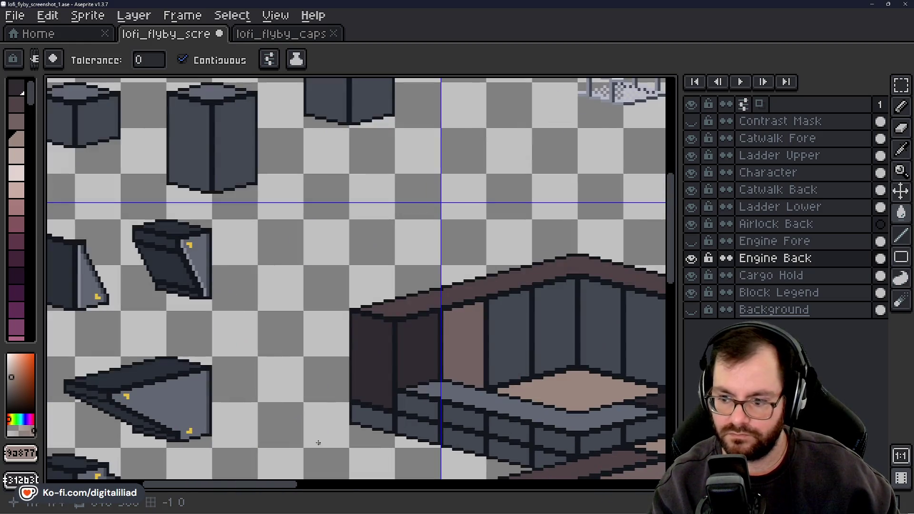
{"action": "left_click_drag", "start_coordinate": [276, 490], "coordinate": [351, 484]}
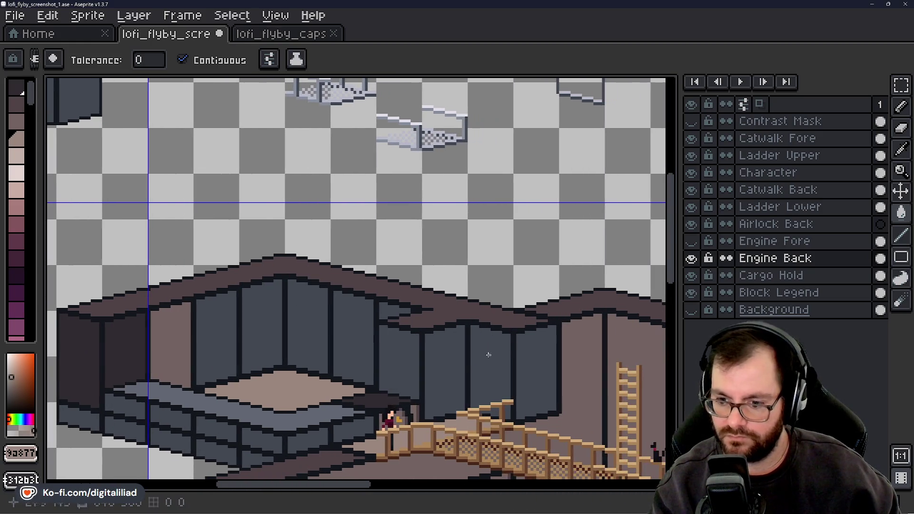
{"action": "left_click_drag", "start_coordinate": [674, 245], "coordinate": [679, 291]}
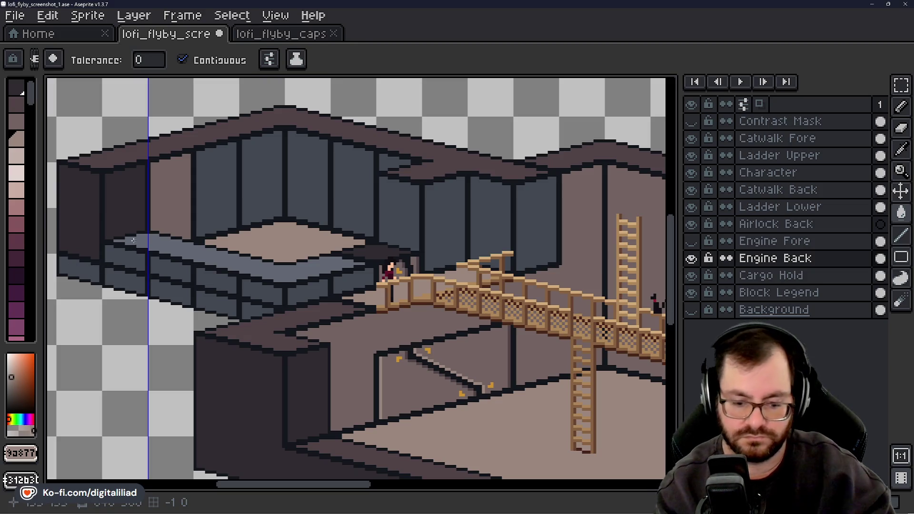
{"action": "key", "text": "i"}
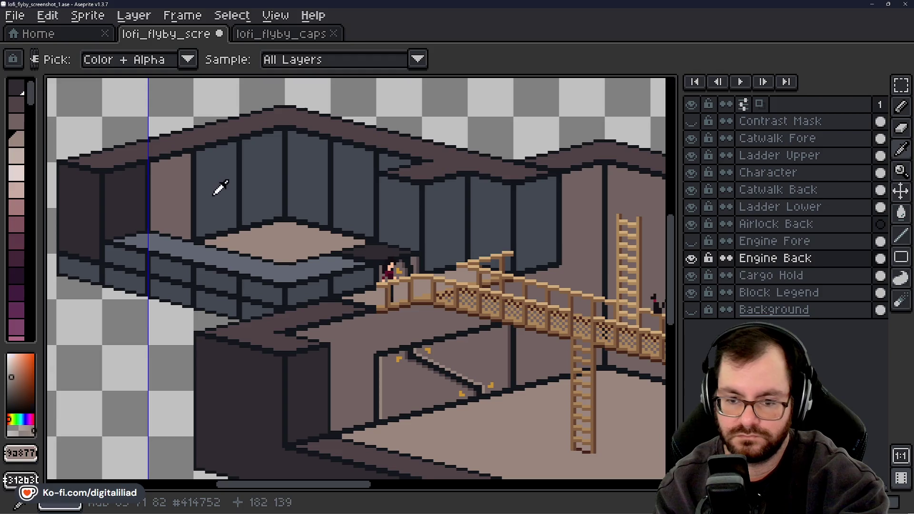
{"action": "left_click", "coordinate": [218, 188]}
{"action": "key", "text": "g"}
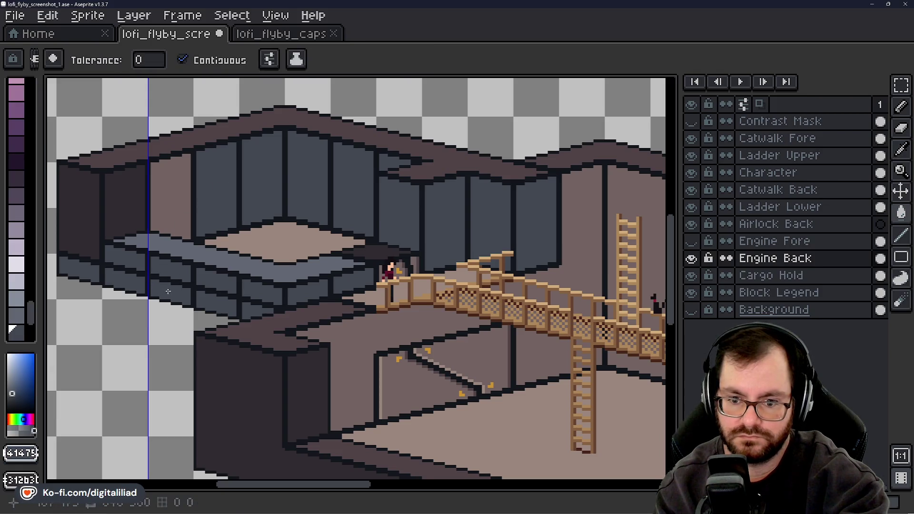
{"action": "left_click", "coordinate": [191, 153]}
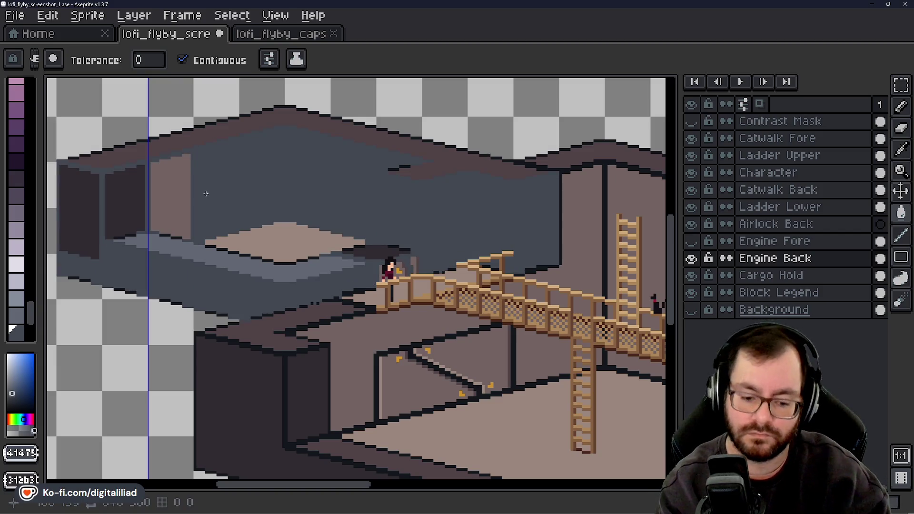
{"action": "key", "text": "ctrl+z"}
{"action": "key", "text": "b"}
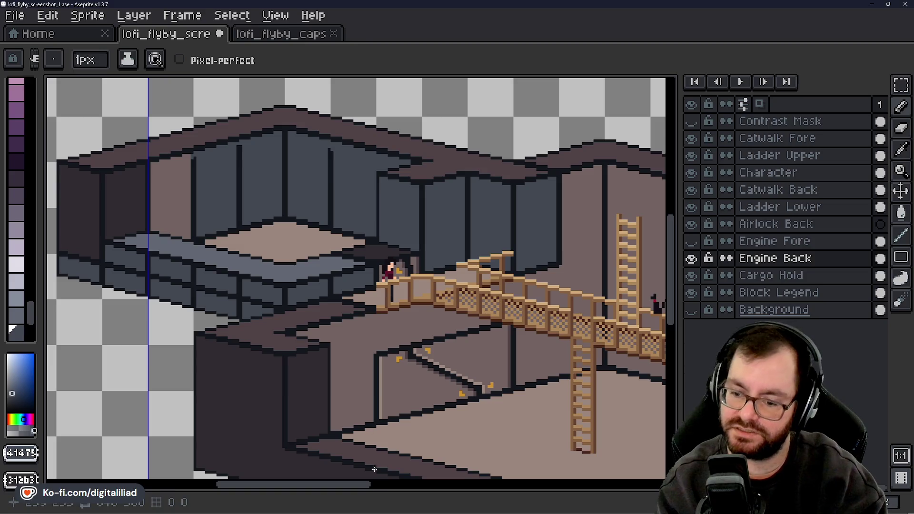
Sample the dark wall colour #312b30, then try a fill on the left wall column and undo it
{"action": "left_click_drag", "start_coordinate": [356, 484], "coordinate": [385, 485]}
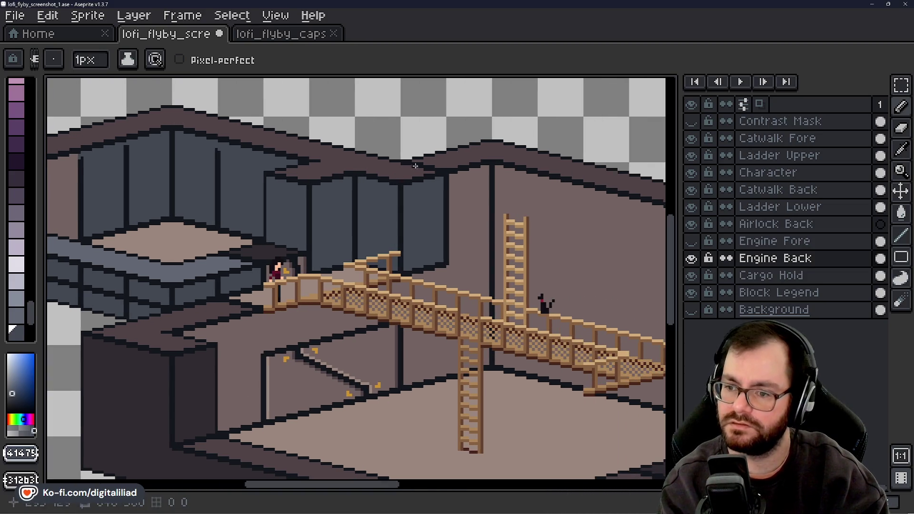
{"action": "left_click_drag", "start_coordinate": [291, 485], "coordinate": [251, 486]}
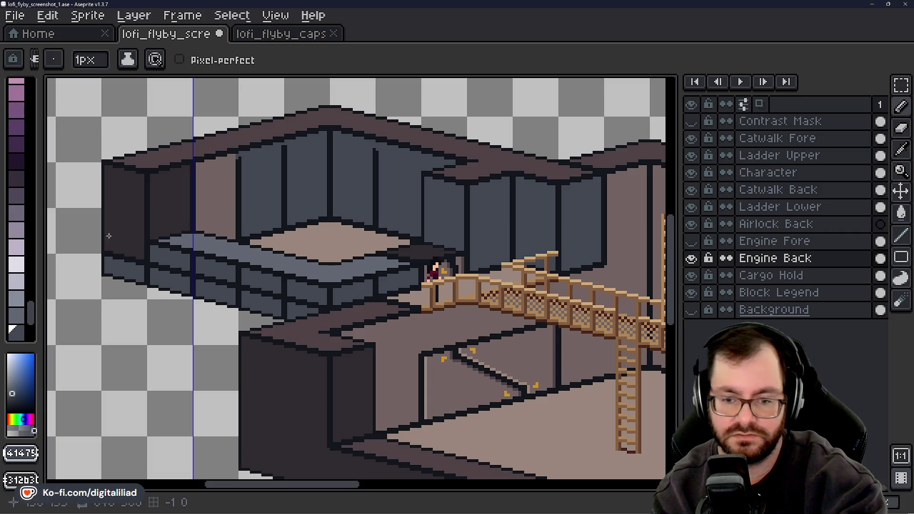
{"action": "key", "text": "i"}
{"action": "left_click", "coordinate": [122, 226]}
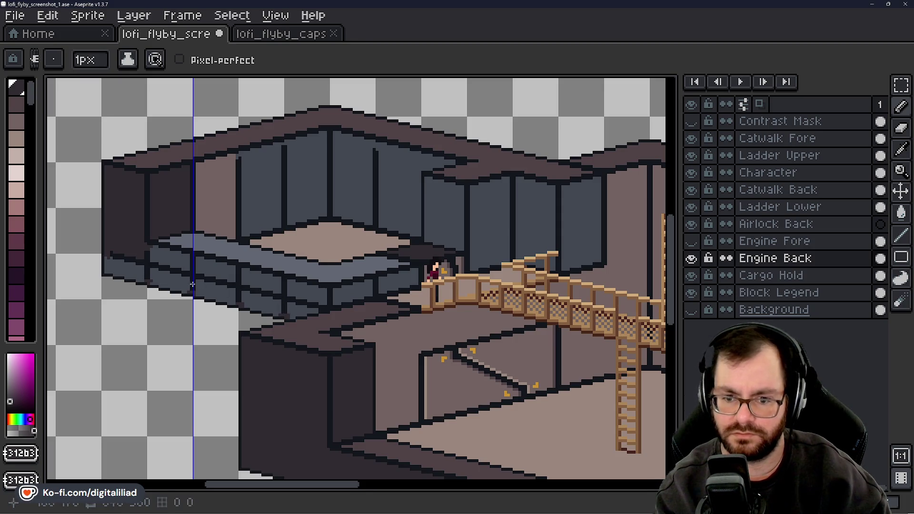
{"action": "left_click", "coordinate": [135, 212], "text": "alt"}
{"action": "key", "text": "g"}
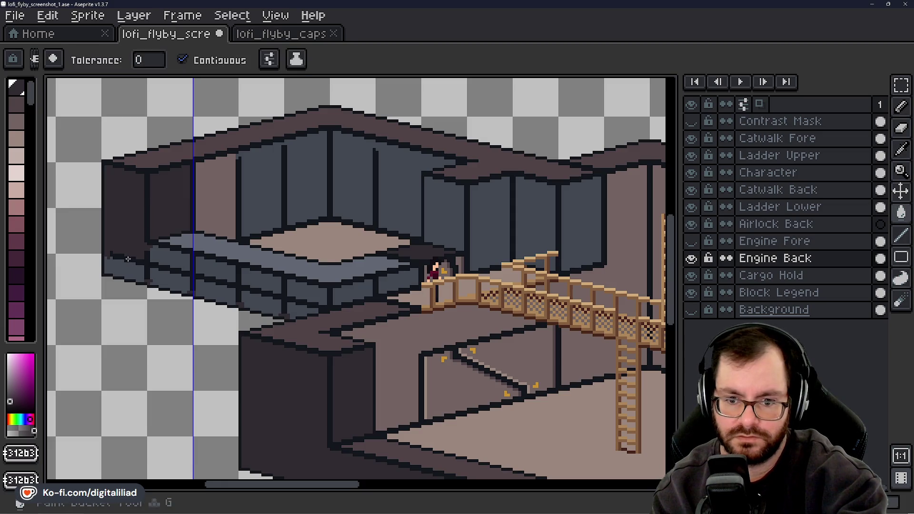
{"action": "left_click", "coordinate": [135, 212]}
{"action": "key", "text": "ctrl+z"}
{"action": "key", "text": "b"}
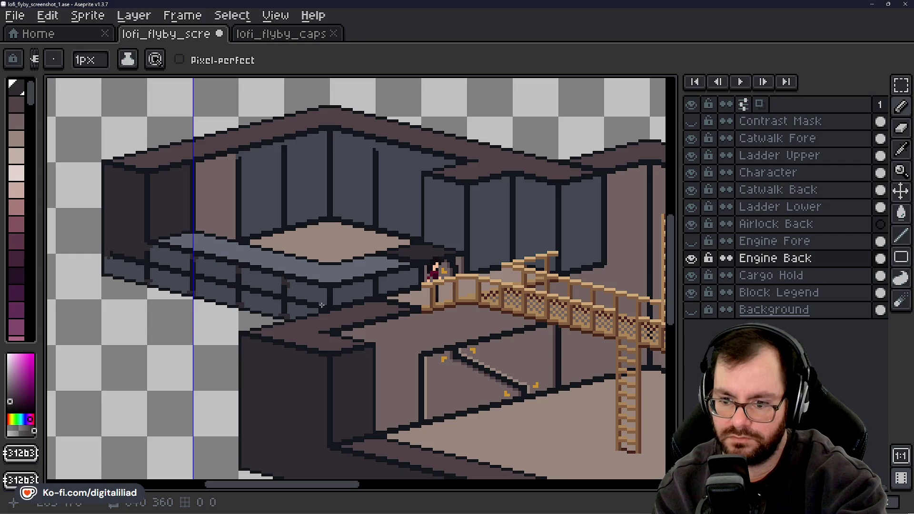
Bucket-fill the lower ledge face and its ledge segments under the balcony with the dark colour
{"action": "key", "text": "ctrl+a"}
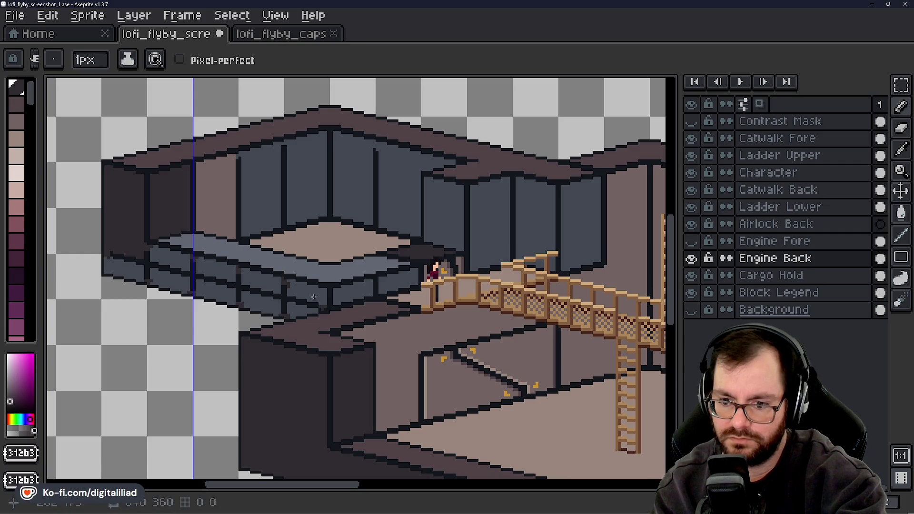
{"action": "key", "text": "ctrl+d"}
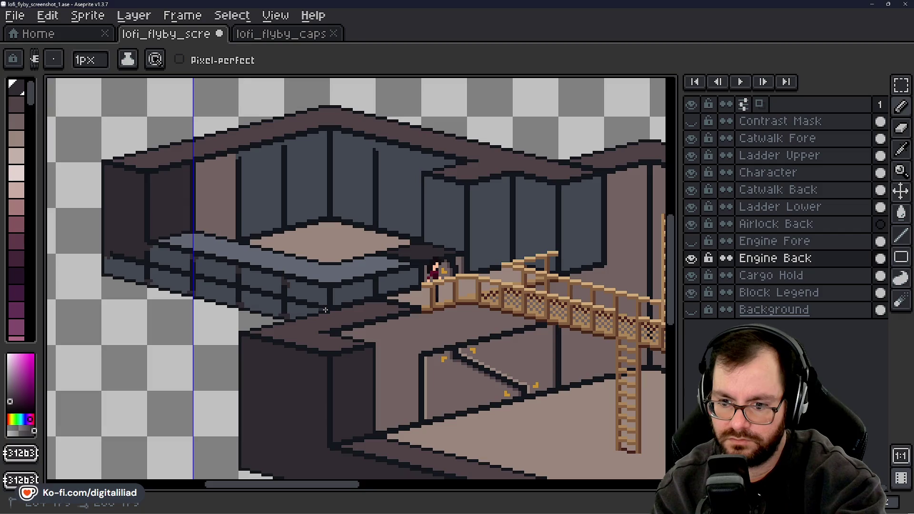
{"action": "key", "text": "ctrl+a"}
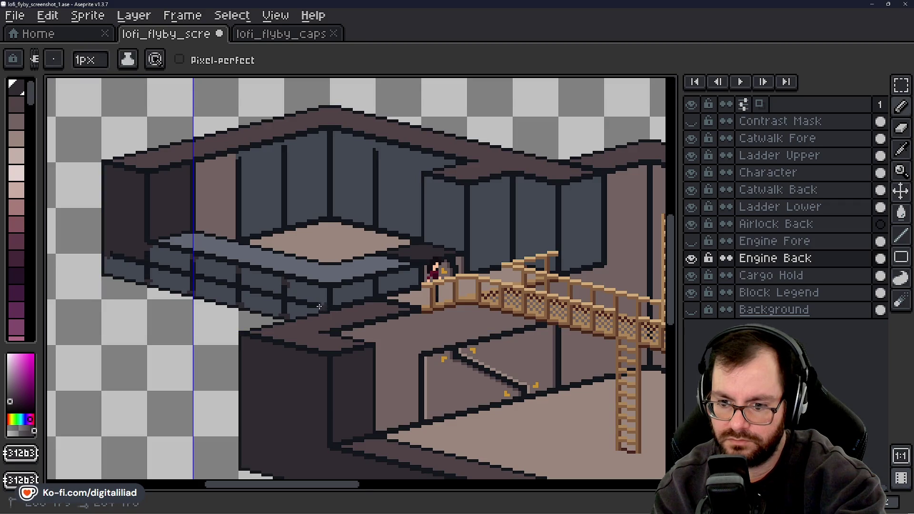
{"action": "key", "text": "g"}
{"action": "left_click", "coordinate": [290, 294]}
{"action": "left_click", "coordinate": [264, 300]}
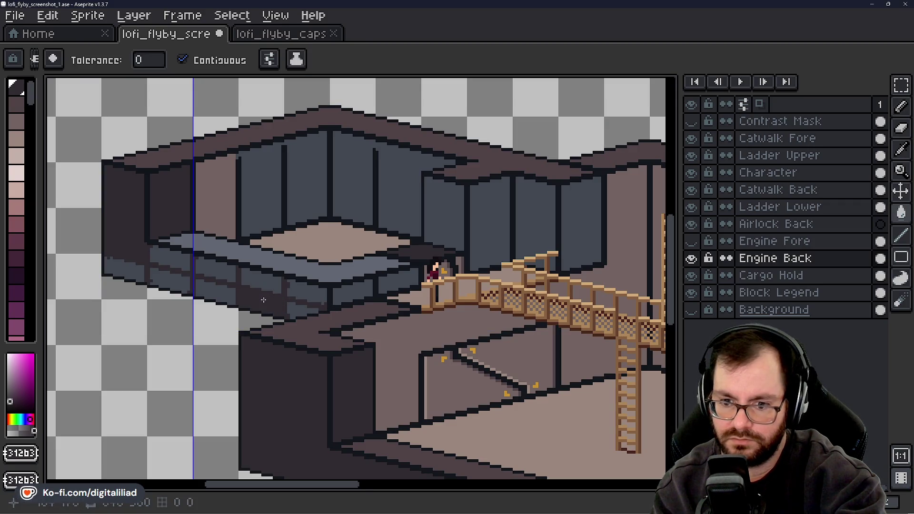
{"action": "left_click", "coordinate": [263, 284]}
{"action": "left_click", "coordinate": [307, 292]}
{"action": "left_click", "coordinate": [303, 311]}
{"action": "left_click", "coordinate": [215, 293]}
{"action": "left_click", "coordinate": [205, 267]}
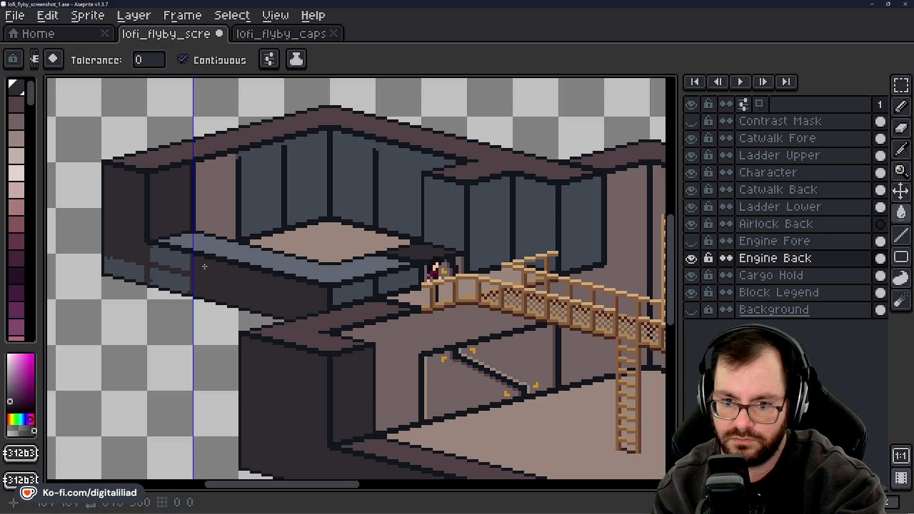
Darken the remaining blue-grey blocks under the balcony with the same fill
{"action": "left_click", "coordinate": [178, 260]}
{"action": "left_click", "coordinate": [165, 256]}
{"action": "left_click", "coordinate": [166, 281]}
{"action": "left_click", "coordinate": [124, 269]}
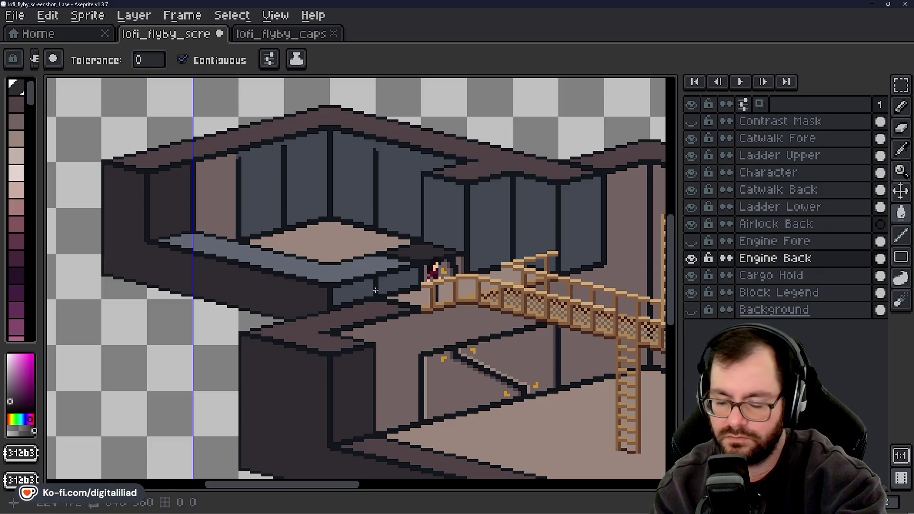
{"action": "key", "text": "b"}
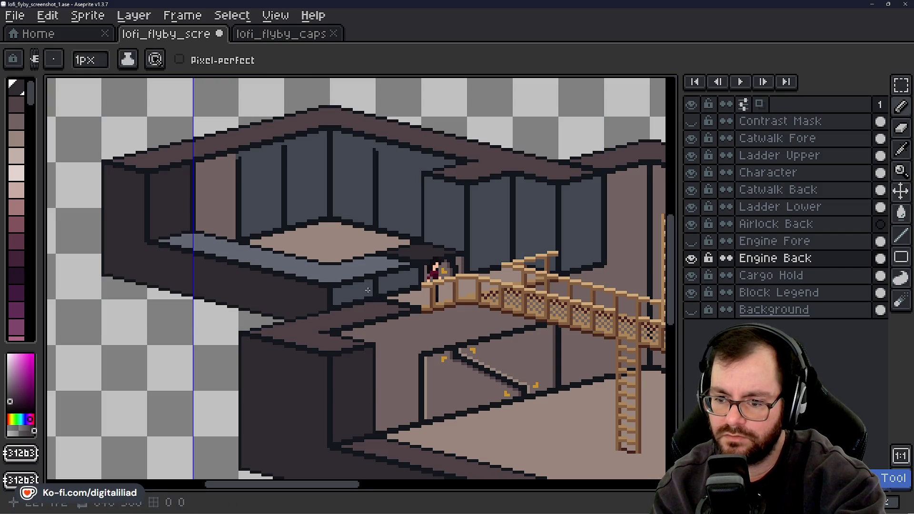
Check the dark filled area under the balcony, then move the view up to the block legend
{"action": "key", "text": "g"}
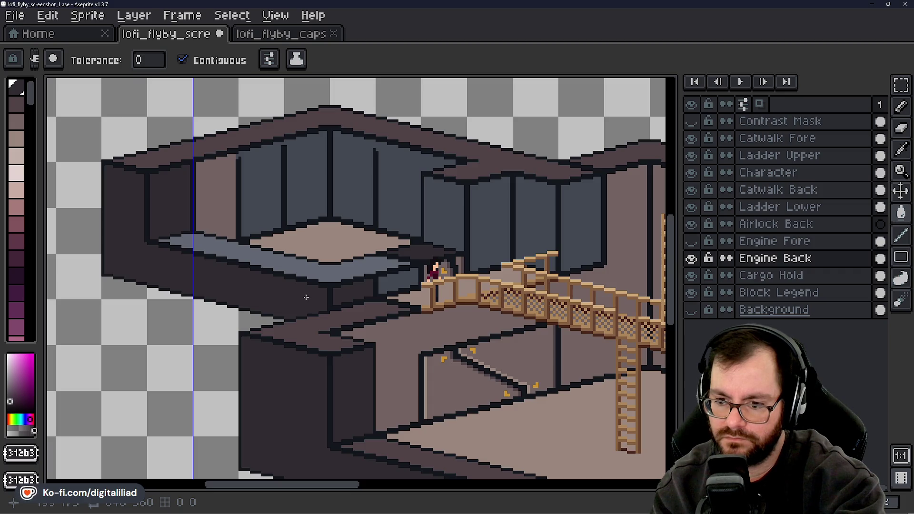
{"action": "left_click", "coordinate": [305, 298]}
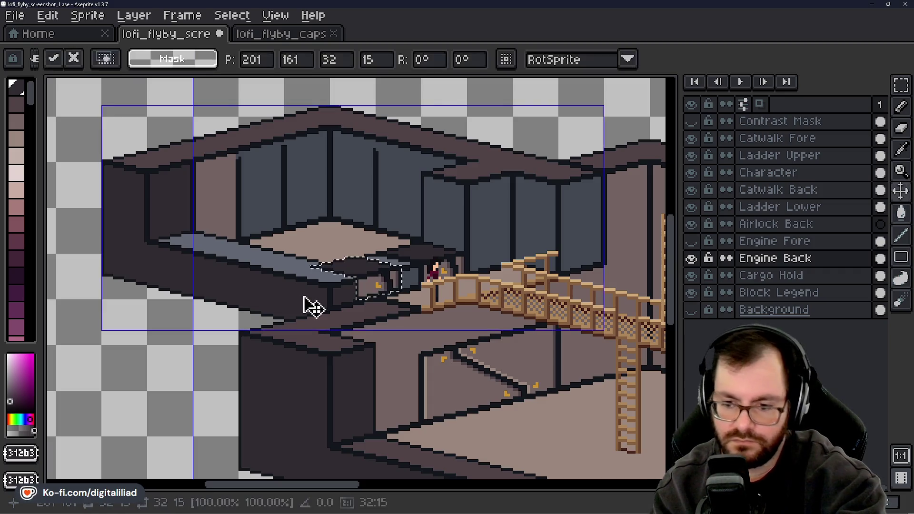
{"action": "key", "text": "ctrl+d"}
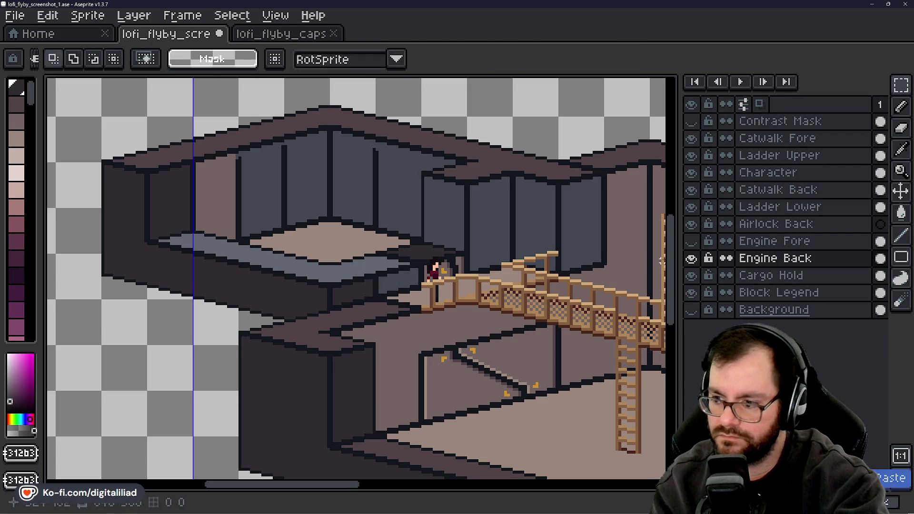
{"action": "scroll", "coordinate": [672, 253], "scroll_direction": "up", "scroll_amount": 1}
{"action": "mouse_move", "coordinate": [676, 258]}
{"action": "left_mouse_down"}
{"action": "mouse_move", "coordinate": [679, 194]}
{"action": "mouse_move", "coordinate": [638, 184]}
{"action": "left_mouse_up"}
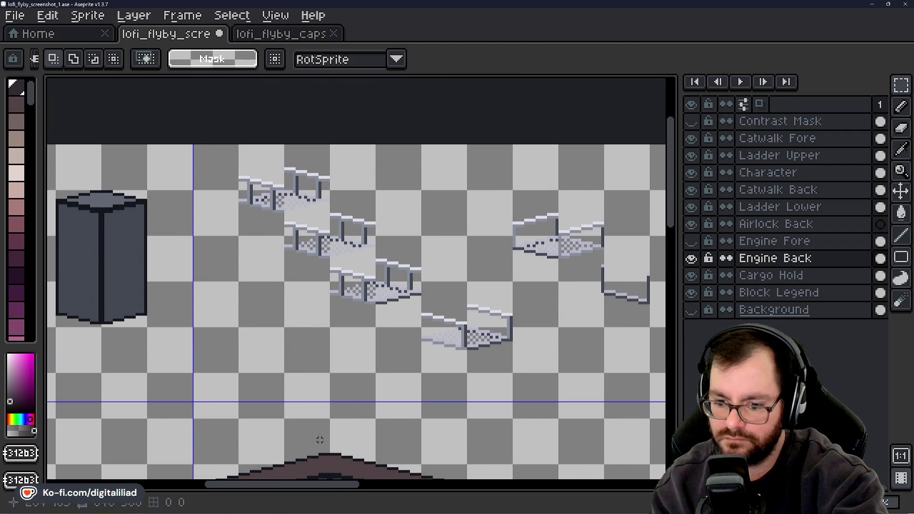
{"action": "left_click_drag", "start_coordinate": [329, 494], "coordinate": [224, 489]}
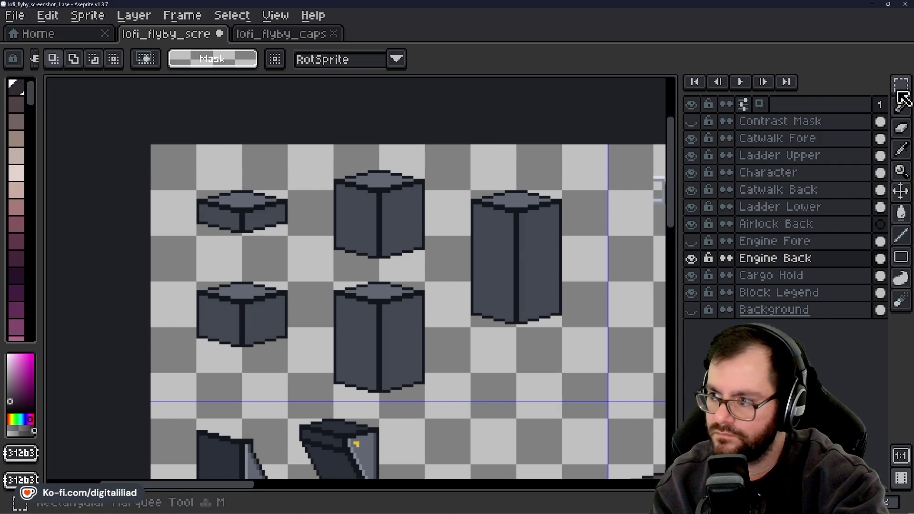
{"action": "left_click", "coordinate": [899, 88]}
{"action": "key", "text": "q"}
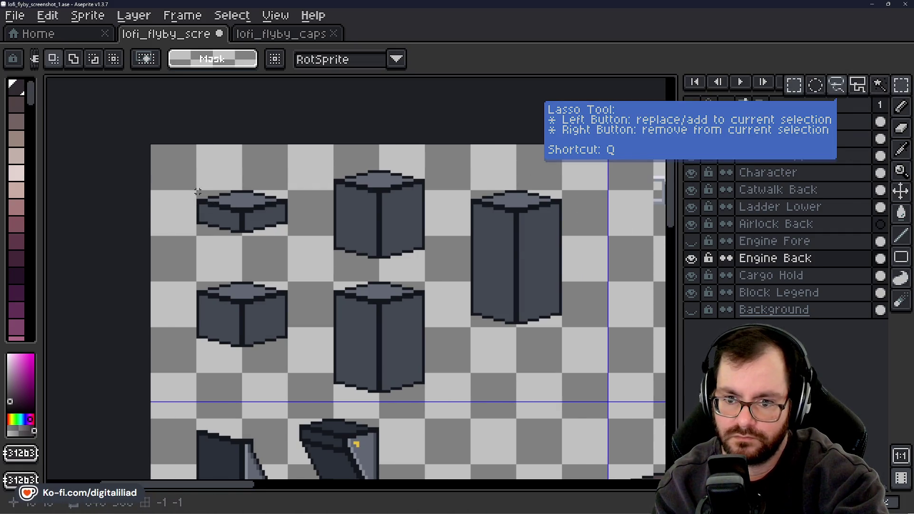
{"action": "mouse_move", "coordinate": [198, 188]}
{"action": "left_mouse_down"}
{"action": "mouse_move", "coordinate": [283, 227]}
{"action": "mouse_move", "coordinate": [287, 240]}
{"action": "left_mouse_up"}
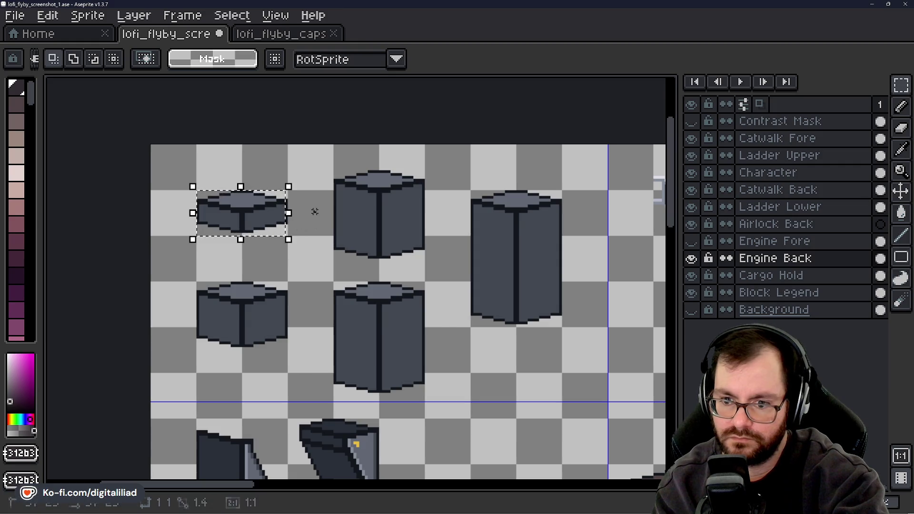
{"action": "key", "text": "ctrl+d"}
{"action": "left_click_drag", "start_coordinate": [194, 190], "coordinate": [288, 237]}
{"action": "left_click_drag", "start_coordinate": [244, 485], "coordinate": [287, 485]}
{"action": "mouse_move", "coordinate": [678, 218]}
{"action": "left_mouse_down"}
{"action": "mouse_move", "coordinate": [675, 285]}
{"action": "mouse_move", "coordinate": [638, 316]}
{"action": "left_mouse_up"}
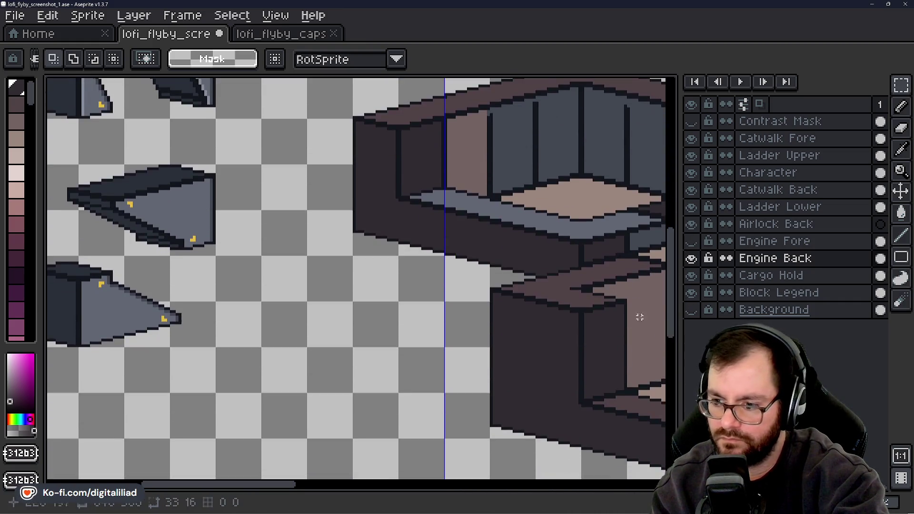
{"action": "left_click_drag", "start_coordinate": [251, 485], "coordinate": [320, 486]}
{"action": "key", "text": "ctrl+v"}
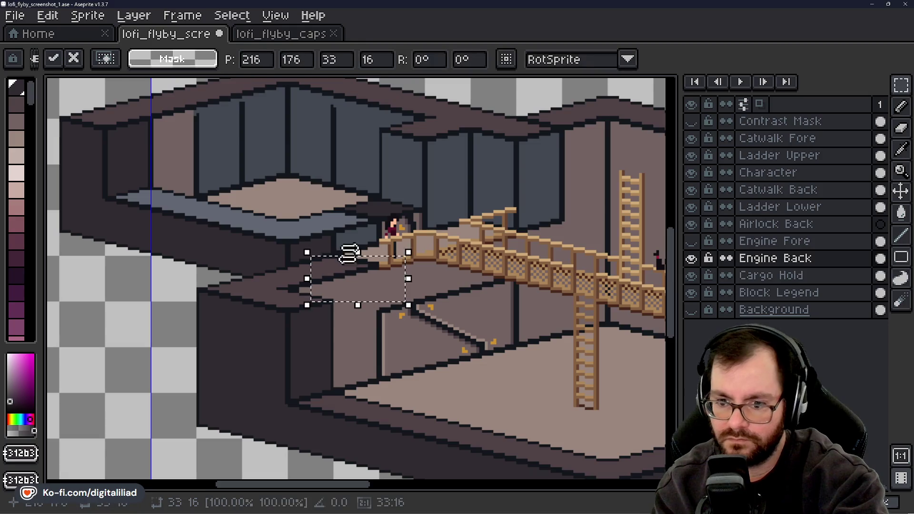
{"action": "key", "text": "Return"}
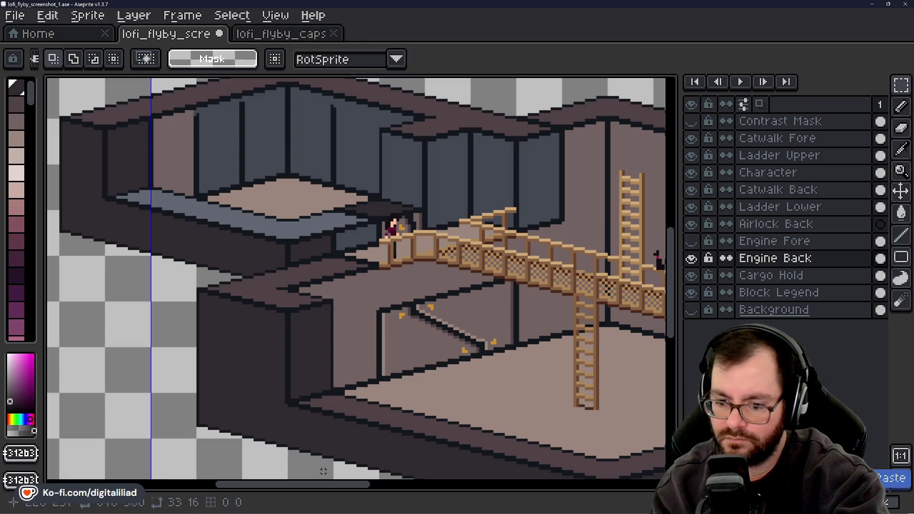
{"action": "left_click_drag", "start_coordinate": [324, 485], "coordinate": [228, 486]}
{"action": "left_click_drag", "start_coordinate": [671, 252], "coordinate": [673, 158]}
Marquee and copy the flat grey block on the Block Legend layer
{"action": "left_click", "coordinate": [153, 199]}
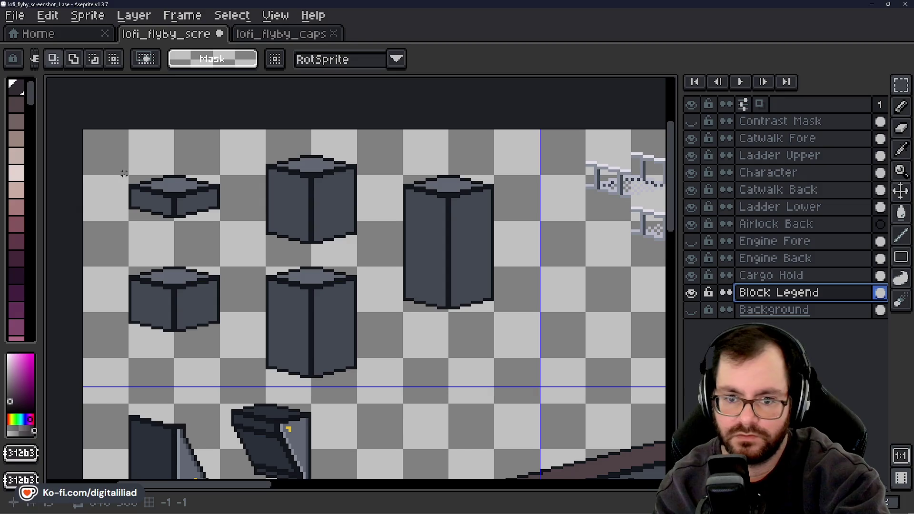
{"action": "left_click_drag", "start_coordinate": [128, 177], "coordinate": [218, 219]}
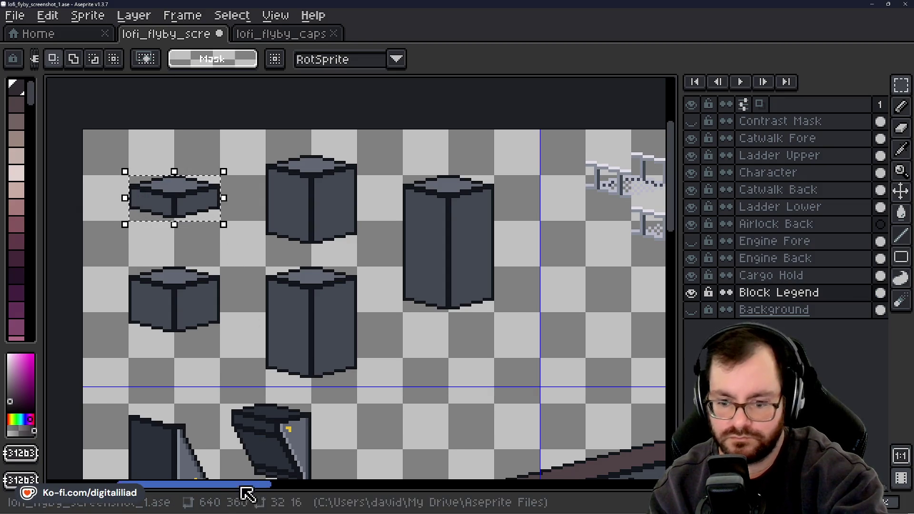
{"action": "left_click_drag", "start_coordinate": [247, 492], "coordinate": [320, 490]}
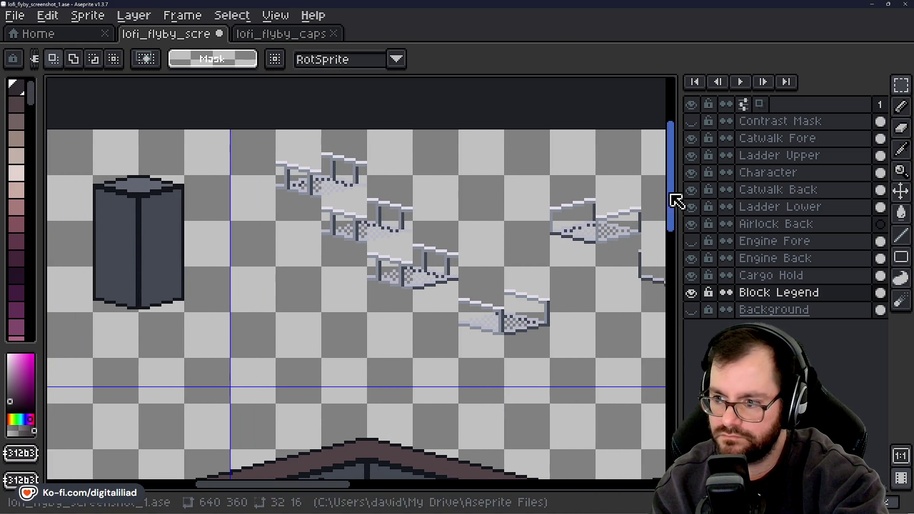
{"action": "left_click_drag", "start_coordinate": [673, 198], "coordinate": [675, 298]}
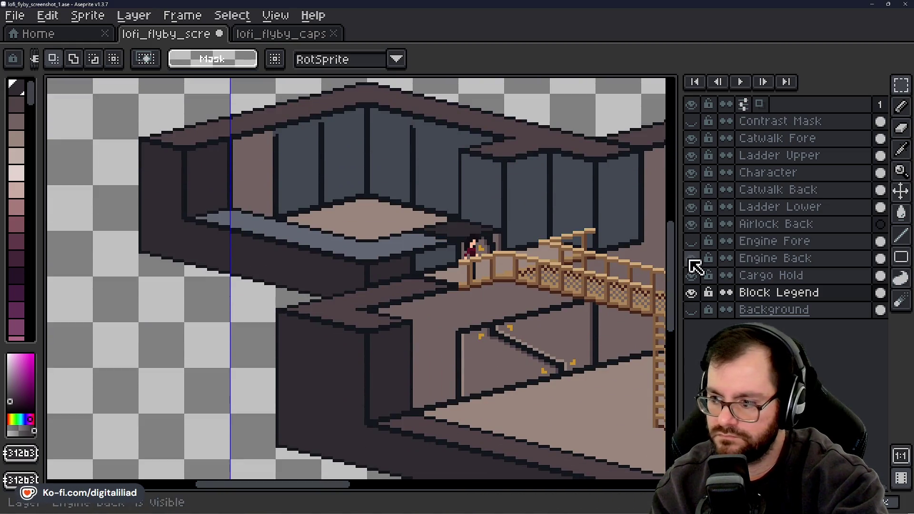
Paste the flat block onto Engine Back and position it just under the left balcony ledge
{"action": "left_click", "coordinate": [771, 276]}
{"action": "key", "text": "ctrl+v"}
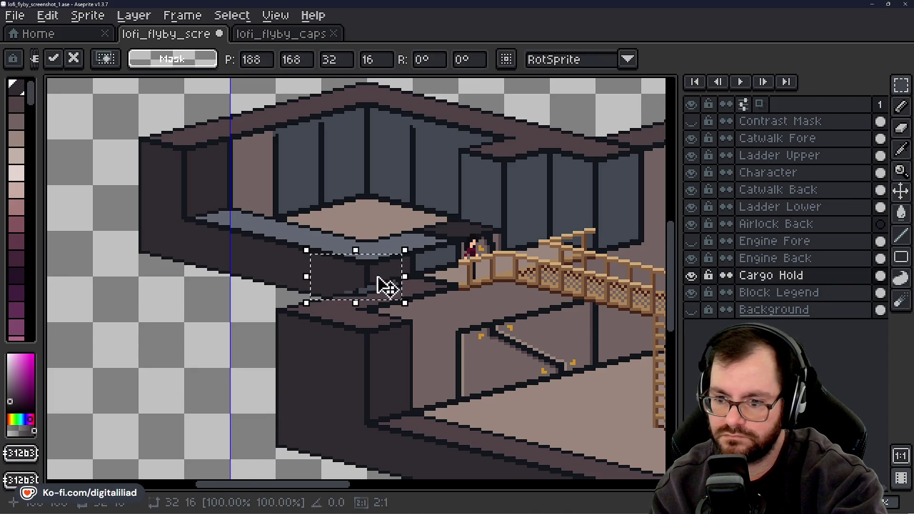
{"action": "left_click_drag", "start_coordinate": [385, 285], "coordinate": [434, 300]}
{"action": "left_click", "coordinate": [750, 263]}
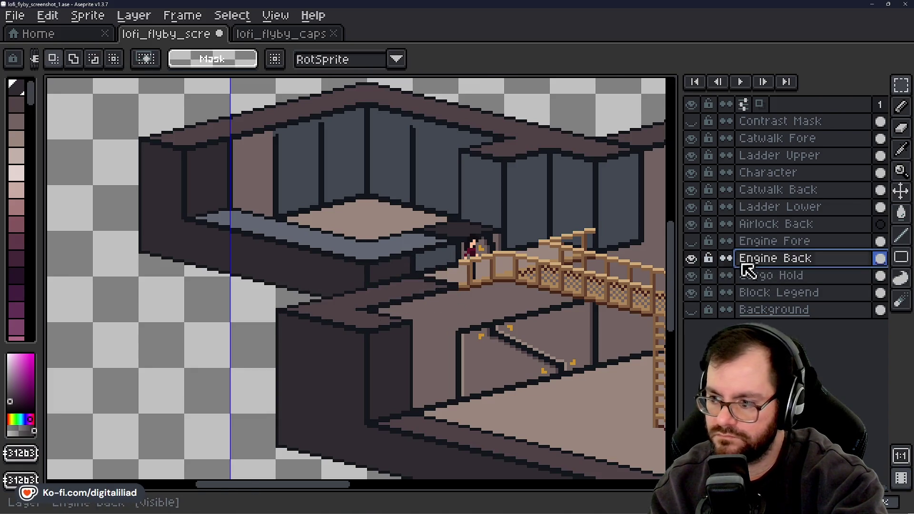
{"action": "key", "text": "ctrl+v"}
{"action": "mouse_move", "coordinate": [378, 286]}
{"action": "left_mouse_down"}
{"action": "mouse_move", "coordinate": [429, 294]}
{"action": "mouse_move", "coordinate": [416, 280]}
{"action": "left_mouse_up"}
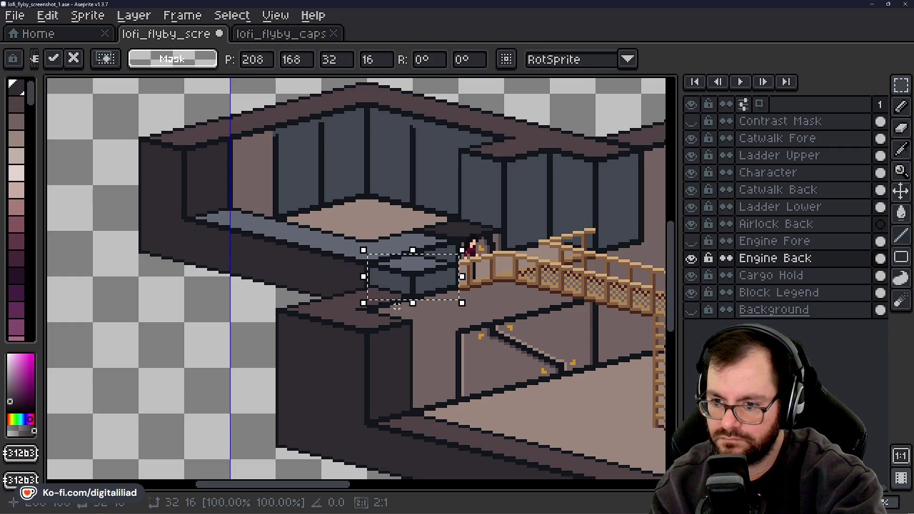
{"action": "mouse_move", "coordinate": [394, 312]}
{"action": "left_mouse_down"}
{"action": "mouse_move", "coordinate": [376, 285]}
{"action": "mouse_move", "coordinate": [383, 289]}
{"action": "mouse_move", "coordinate": [326, 306]}
{"action": "mouse_move", "coordinate": [363, 322]}
{"action": "mouse_move", "coordinate": [358, 286]}
{"action": "mouse_move", "coordinate": [369, 320]}
{"action": "left_mouse_up"}
{"action": "left_click", "coordinate": [216, 328]}
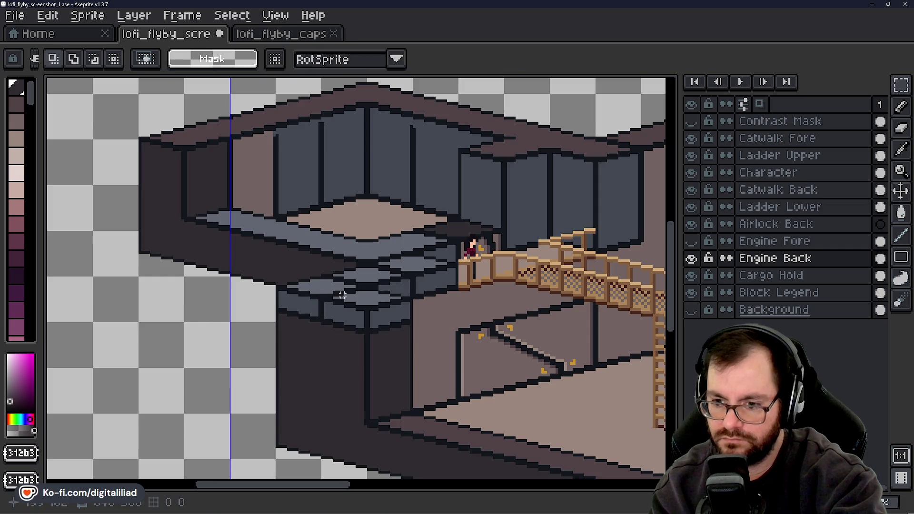
Bucket-fill the three lower faces of the pasted block stack with the dark wall colour
{"action": "key", "text": "i"}
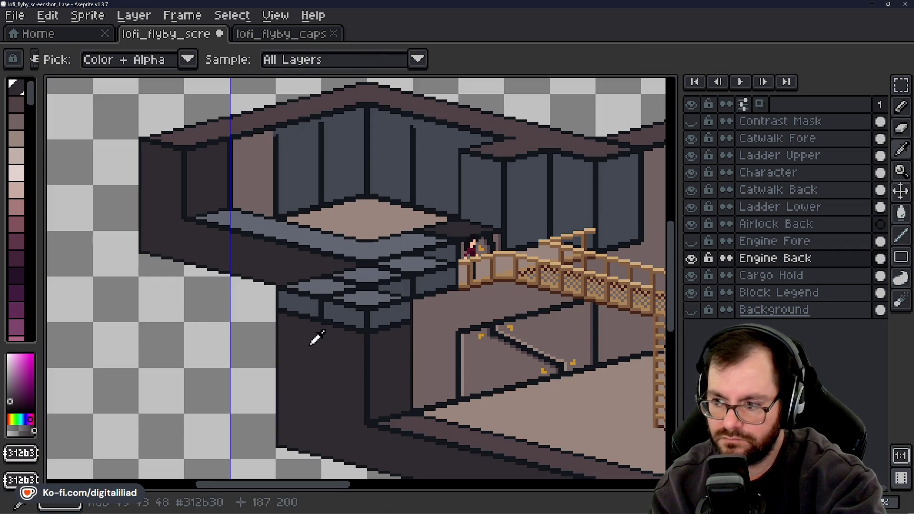
{"action": "key", "text": "b"}
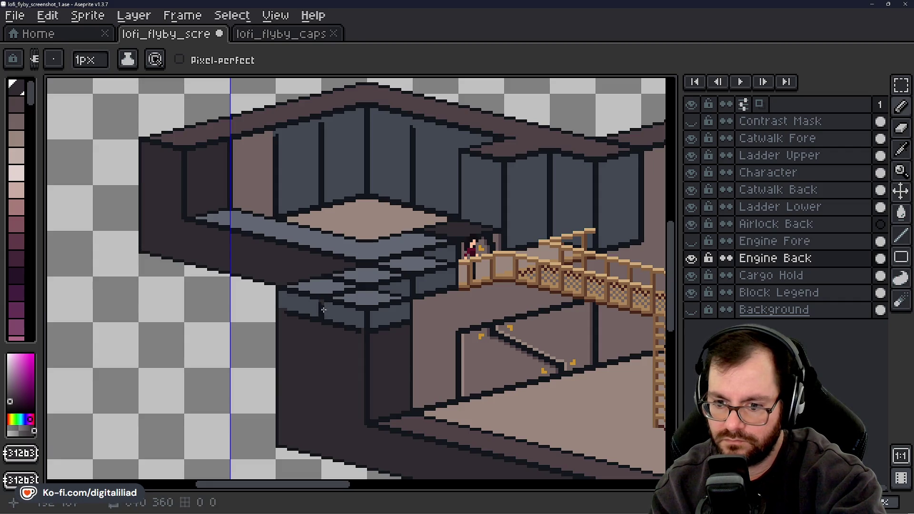
{"action": "key", "text": "g"}
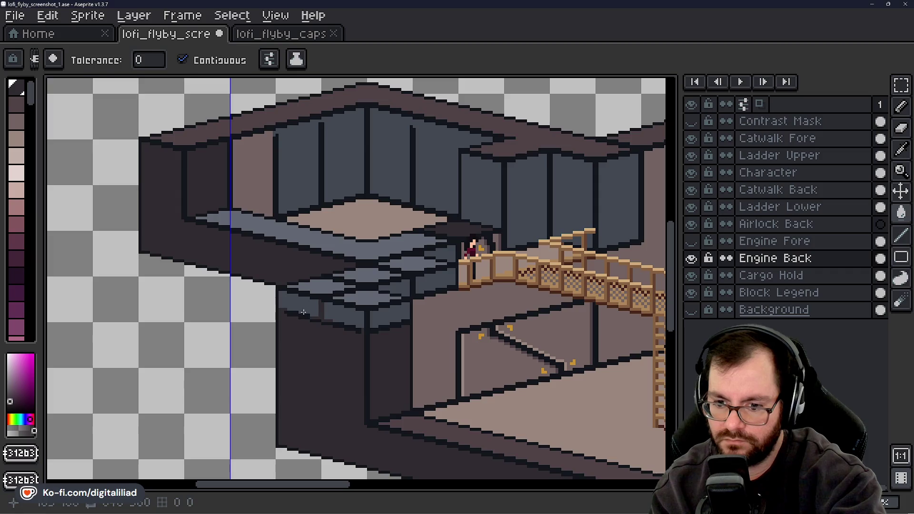
{"action": "key", "text": "b"}
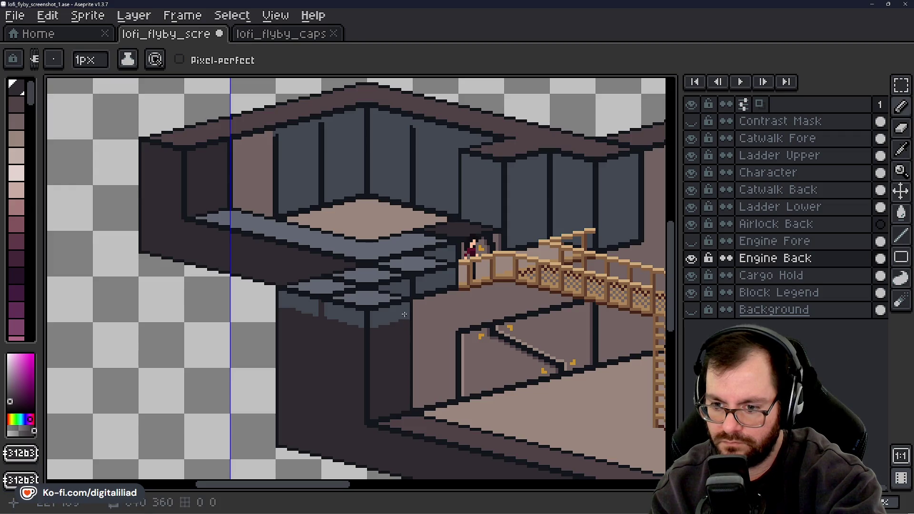
{"action": "key", "text": "g"}
{"action": "left_click", "coordinate": [390, 316]}
{"action": "left_click", "coordinate": [345, 315]}
{"action": "left_click", "coordinate": [300, 305]}
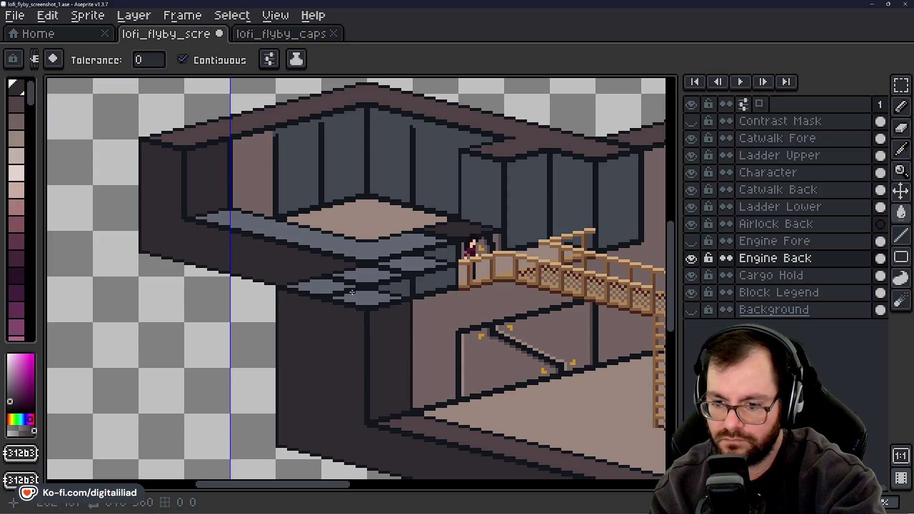
Sample the mauve and fill the grey-blue upper wall panels and their divider lines mauve-brown
{"action": "left_click", "coordinate": [208, 129], "text": "alt"}
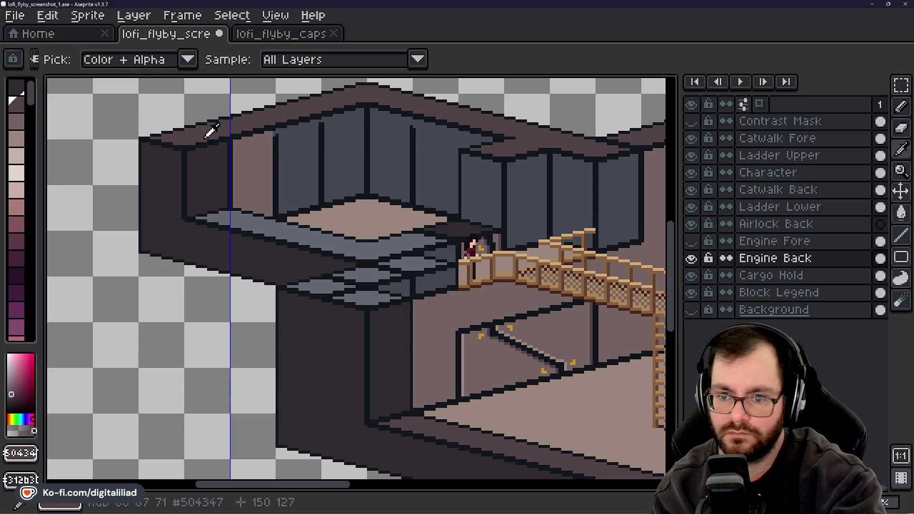
{"action": "left_click", "coordinate": [267, 185], "text": "alt"}
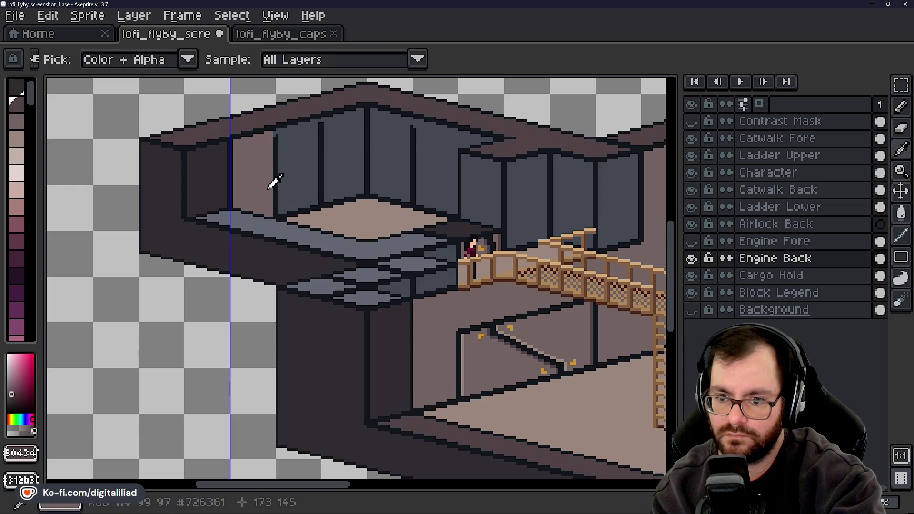
{"action": "left_click", "coordinate": [274, 216]}
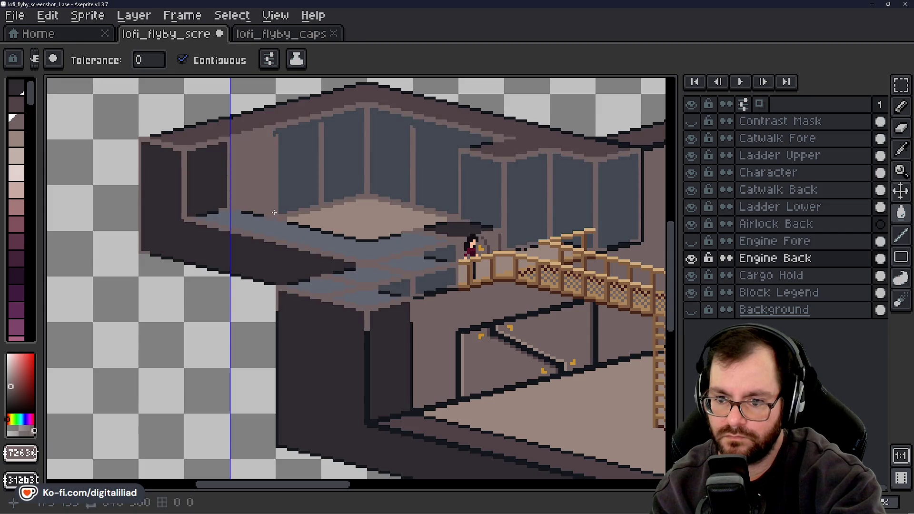
{"action": "key", "text": "ctrl+z"}
{"action": "key", "text": "b"}
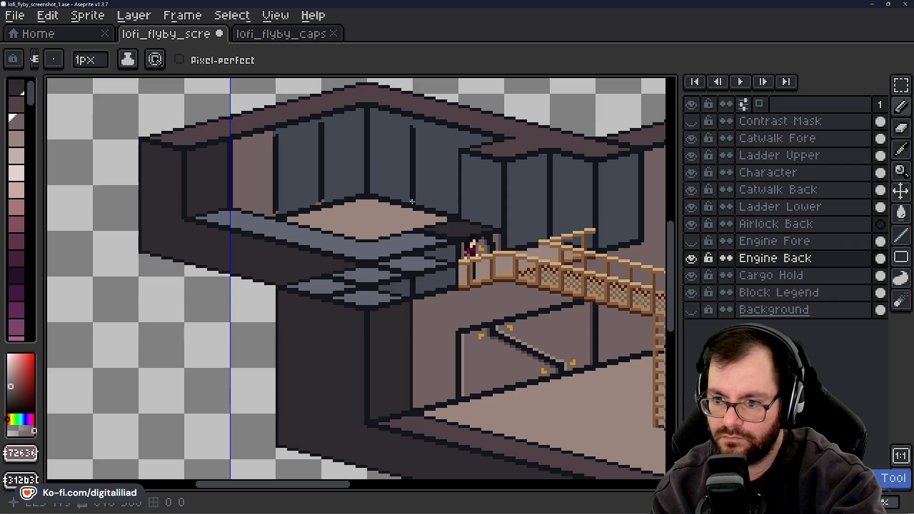
{"action": "key", "text": "g"}
{"action": "left_click", "coordinate": [412, 164]}
{"action": "left_click", "coordinate": [400, 158]}
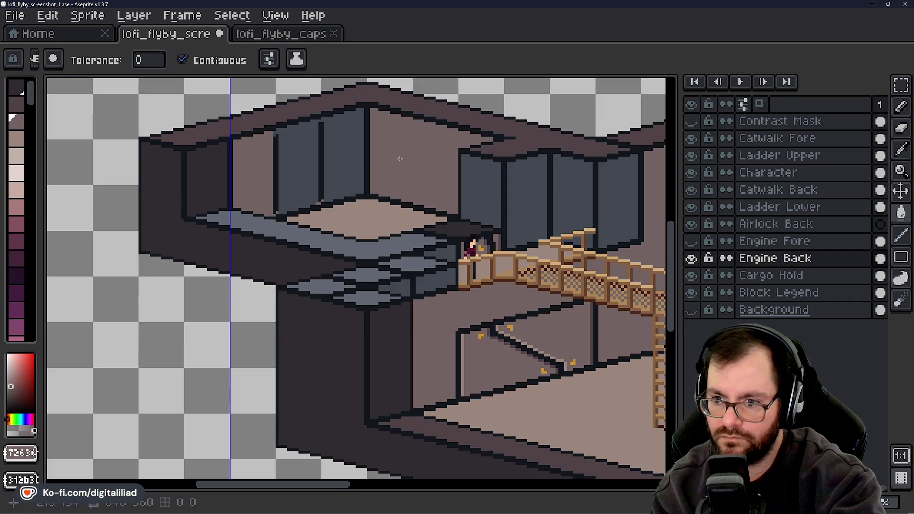
{"action": "left_click", "coordinate": [328, 157]}
{"action": "left_click", "coordinate": [321, 156]}
{"action": "left_click", "coordinate": [275, 172]}
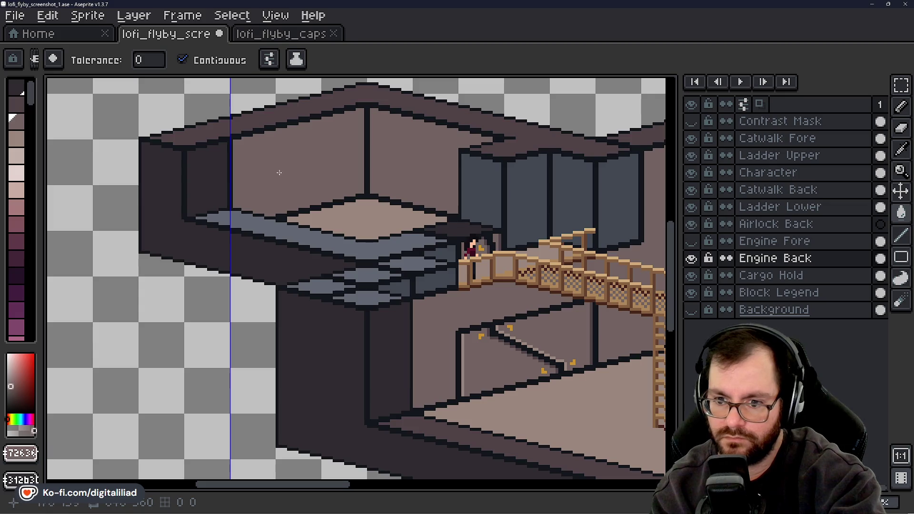
Fill the band around the platform edge and its outlines dark brown
{"action": "left_click", "coordinate": [274, 202], "text": "alt"}
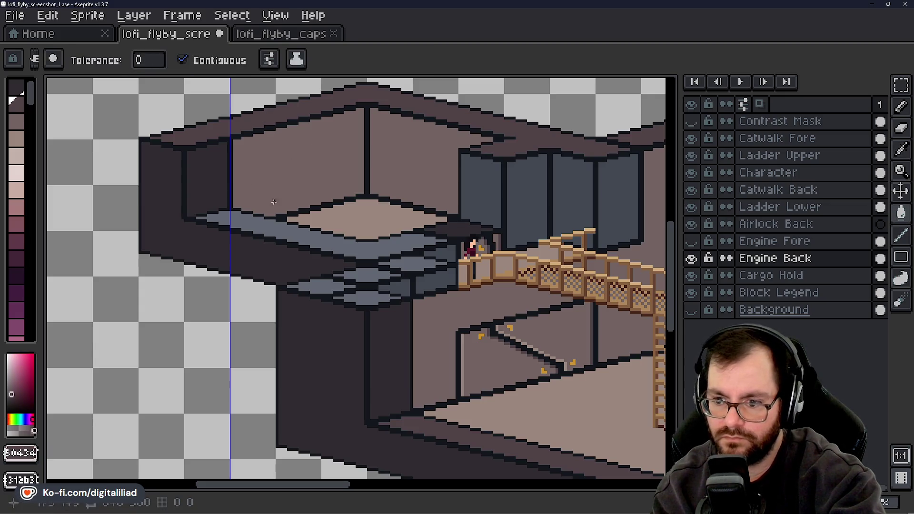
{"action": "left_click", "coordinate": [294, 233]}
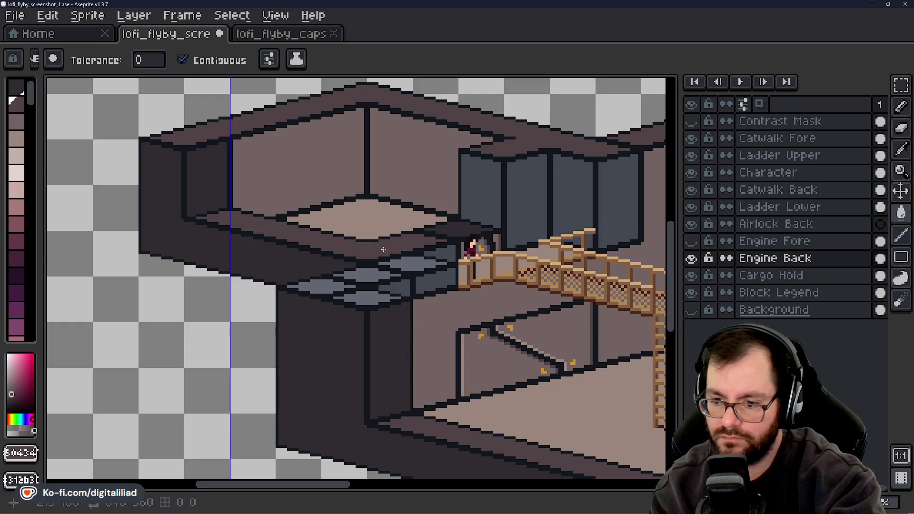
{"action": "left_click", "coordinate": [370, 261]}
Undo the outline fill and pencil mauve and dark brown pixels across the top of the block stack
{"action": "key", "text": "ctrl+z"}
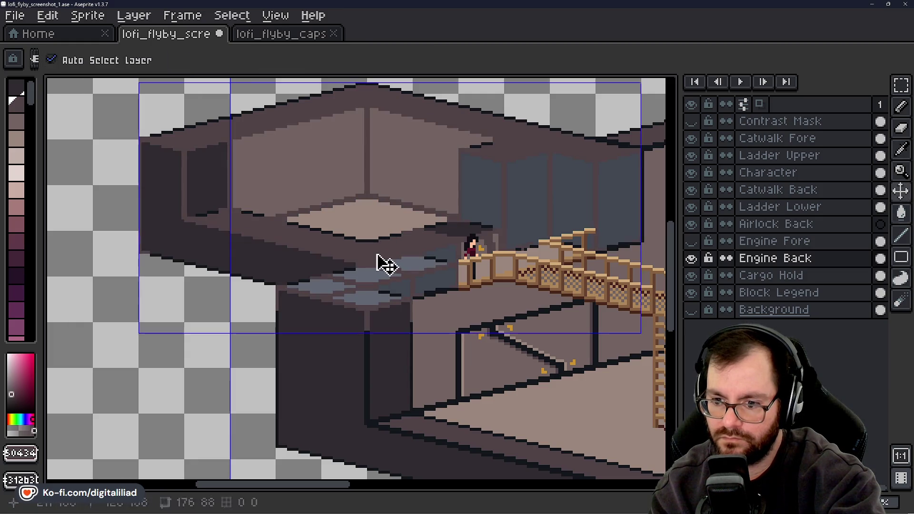
{"action": "key", "text": "b"}
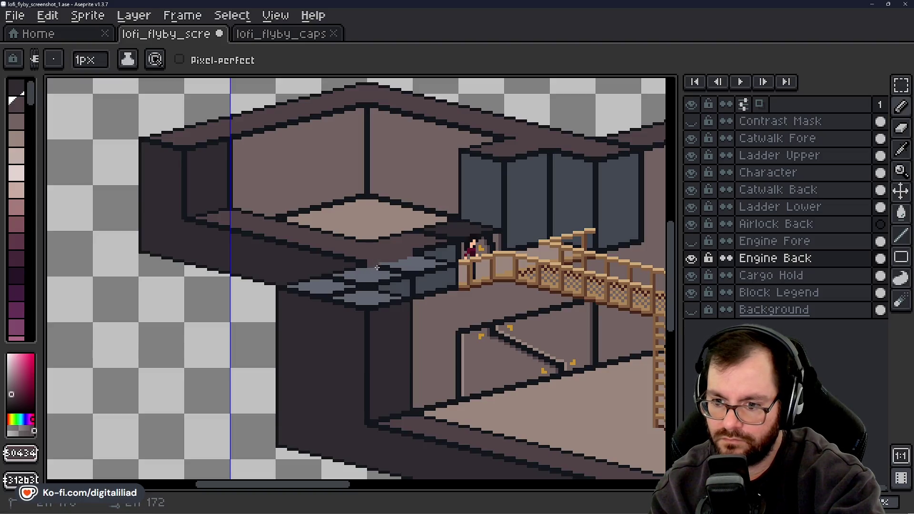
{"action": "left_click", "coordinate": [367, 260], "text": "alt"}
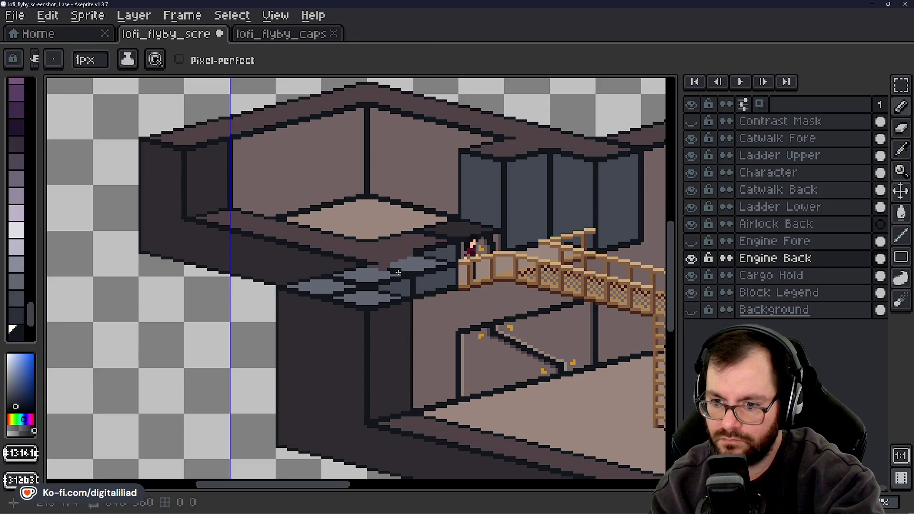
{"action": "left_click", "coordinate": [391, 266], "text": "alt"}
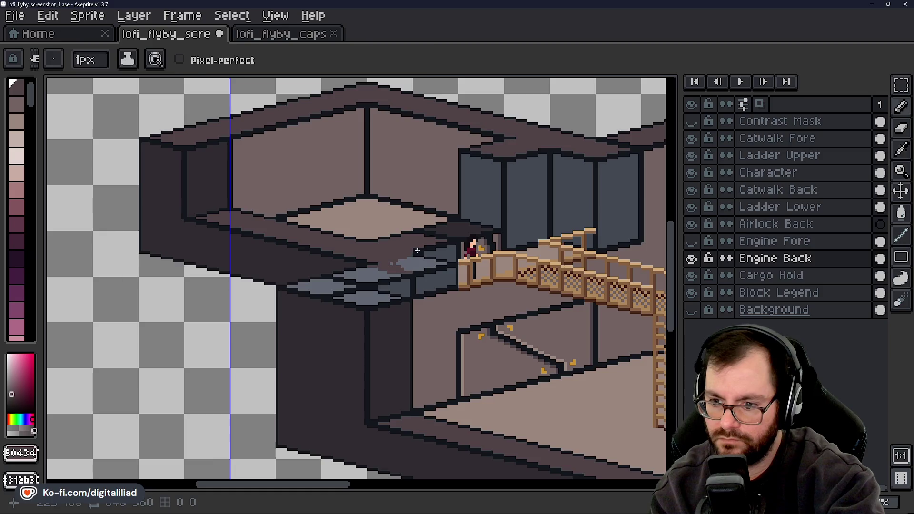
{"action": "left_click", "coordinate": [410, 252], "text": "alt"}
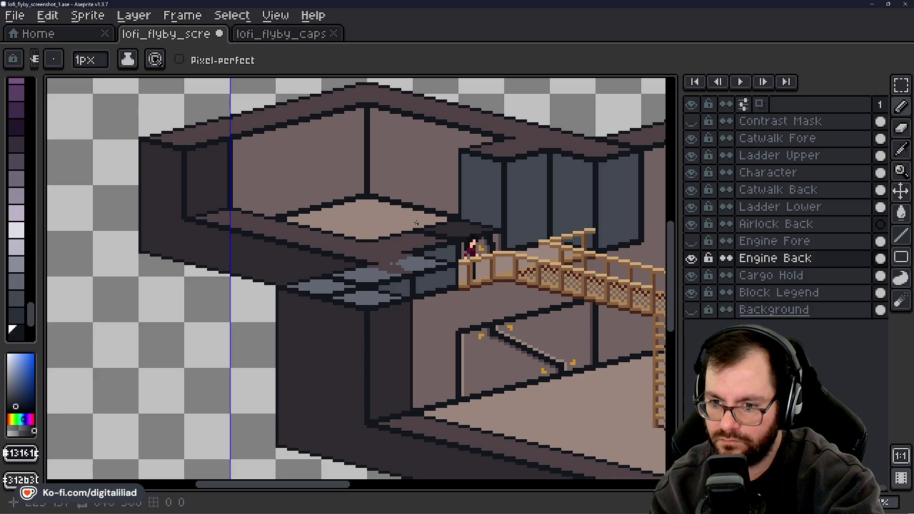
{"action": "left_click", "coordinate": [376, 257], "text": "alt"}
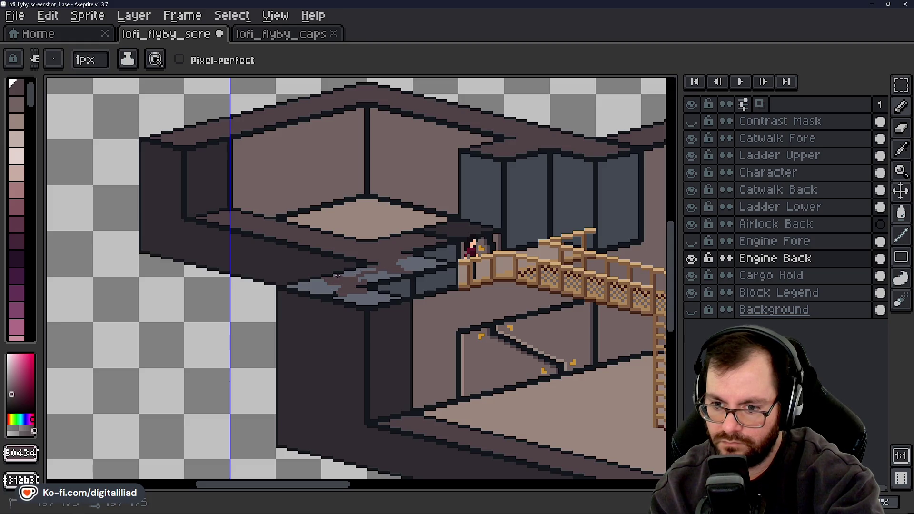
Fill the stack's remaining grey-blue patches dark brown and save lofi_flyby_screenshot_1.ase
{"action": "key", "text": "g"}
{"action": "left_click", "coordinate": [357, 270]}
{"action": "left_click", "coordinate": [380, 276]}
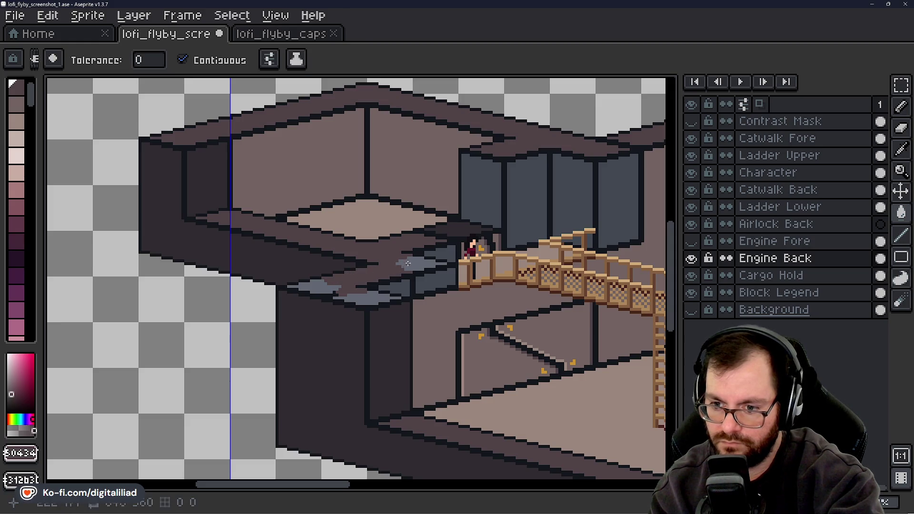
{"action": "left_click", "coordinate": [400, 268]}
{"action": "left_click", "coordinate": [332, 291]}
{"action": "key", "text": "b"}
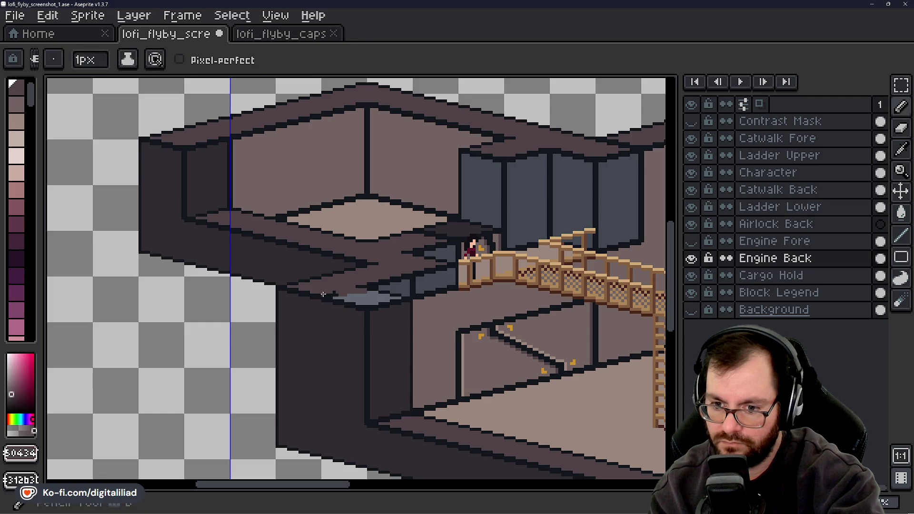
{"action": "key", "text": "g"}
{"action": "left_click", "coordinate": [368, 299]}
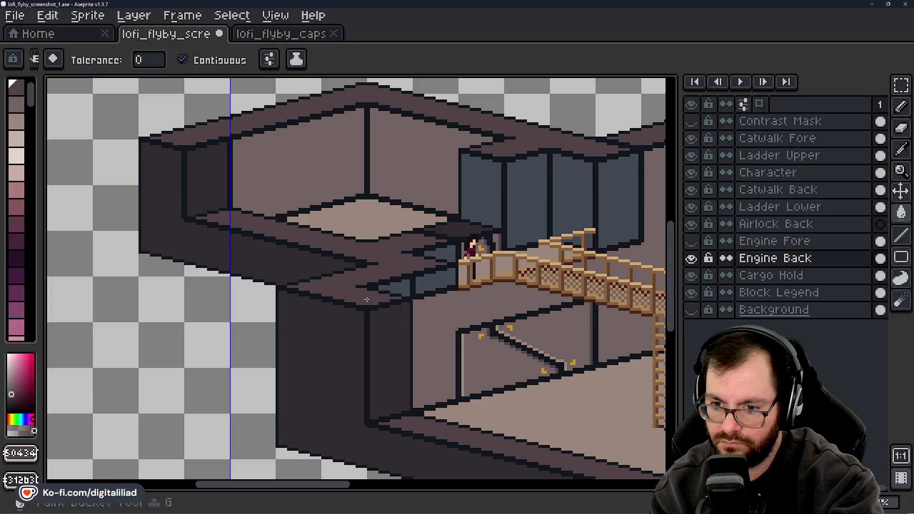
{"action": "key", "text": "ctrl+s"}
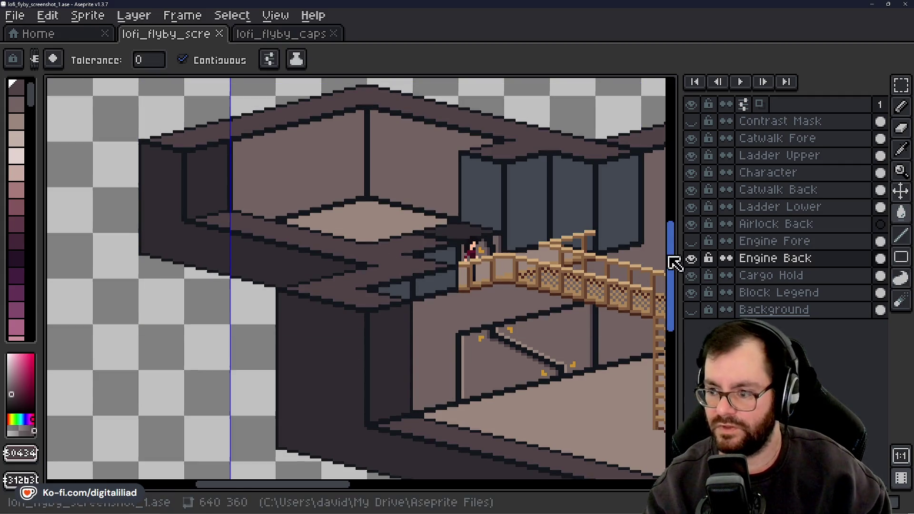
{"action": "left_click_drag", "start_coordinate": [673, 261], "coordinate": [668, 221]}
{"action": "mouse_move", "coordinate": [345, 484]}
{"action": "left_mouse_down"}
{"action": "mouse_move", "coordinate": [275, 486]}
{"action": "mouse_move", "coordinate": [356, 487]}
{"action": "left_mouse_up"}
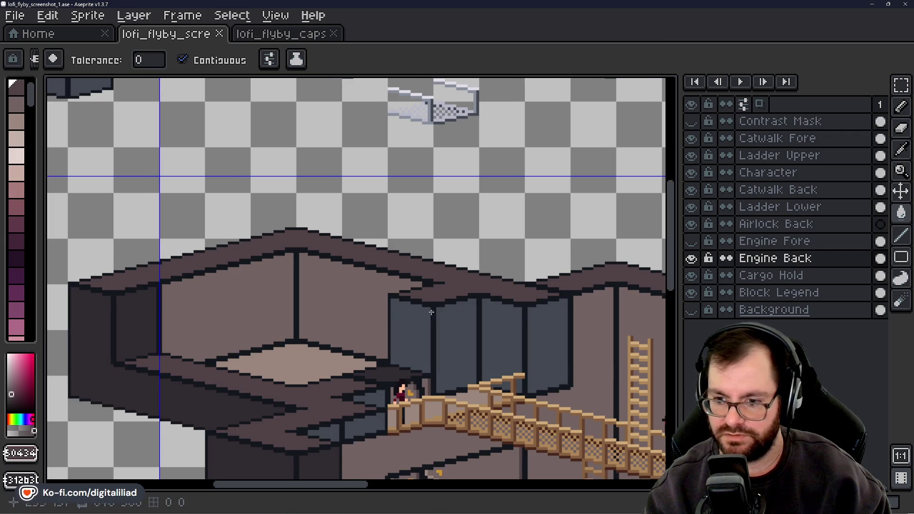
{"action": "left_click_drag", "start_coordinate": [677, 260], "coordinate": [676, 300]}
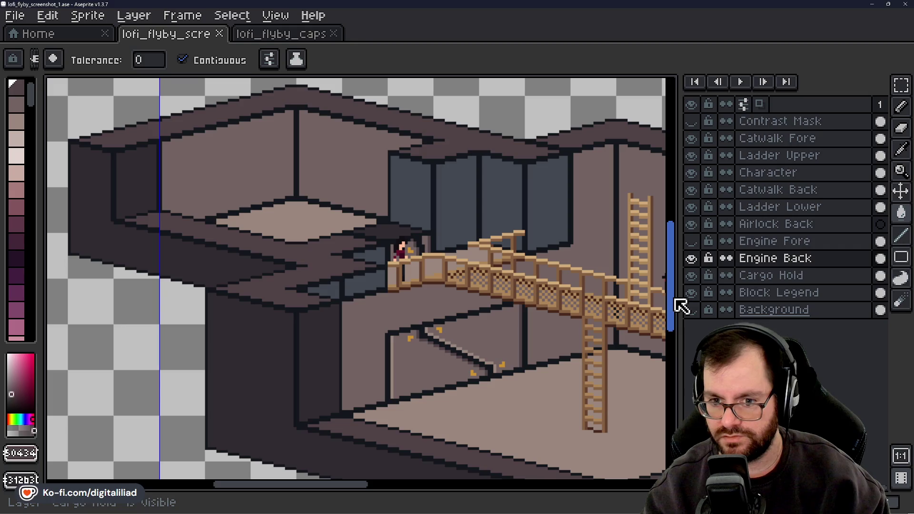
{"action": "mouse_move", "coordinate": [681, 307]}
{"action": "left_mouse_down"}
{"action": "mouse_move", "coordinate": [685, 257]}
{"action": "mouse_move", "coordinate": [691, 292]}
{"action": "left_mouse_up"}
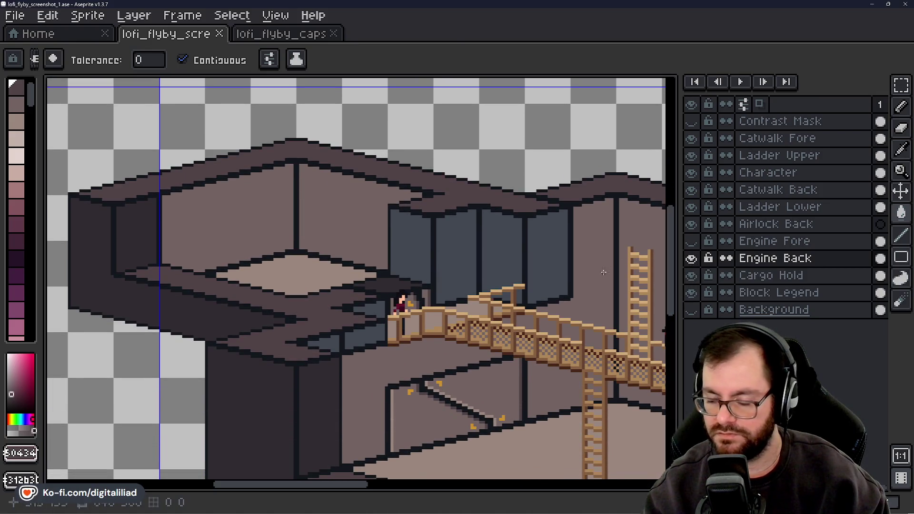
{"action": "mouse_move", "coordinate": [351, 483]}
{"action": "left_mouse_down"}
{"action": "mouse_move", "coordinate": [447, 481]}
{"action": "mouse_move", "coordinate": [359, 456]}
{"action": "left_mouse_up"}
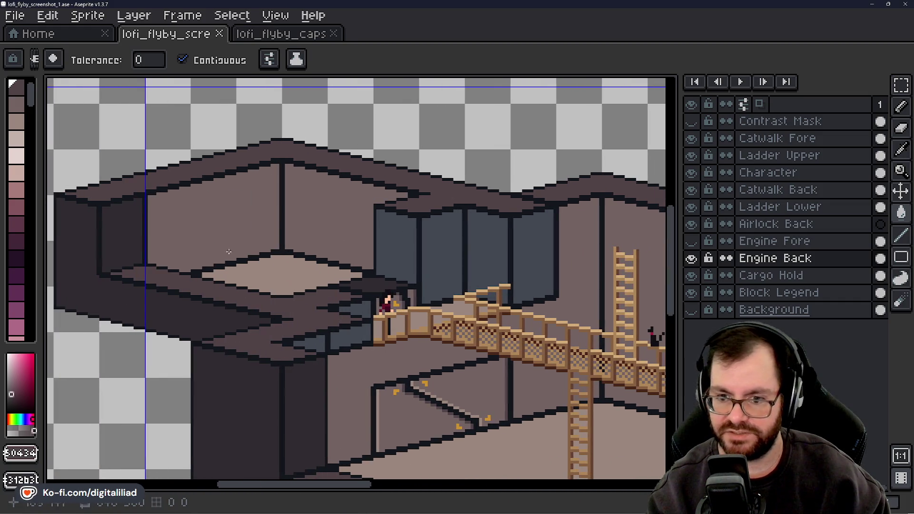
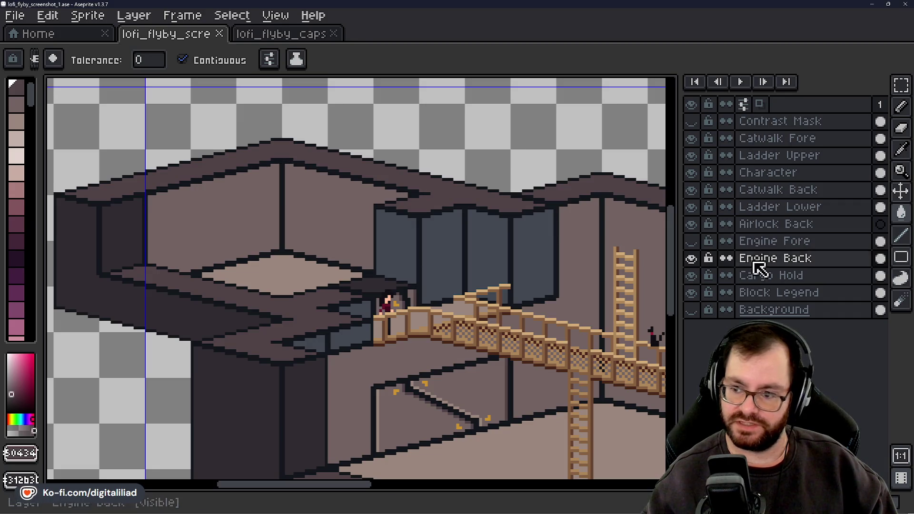
Toggle the Engine Back layer on and off repeatedly to compare the scene with and without it
{"action": "left_click", "coordinate": [691, 260]}
{"action": "left_click", "coordinate": [691, 259]}
{"action": "left_click", "coordinate": [691, 260]}
{"action": "left_click", "coordinate": [691, 261]}
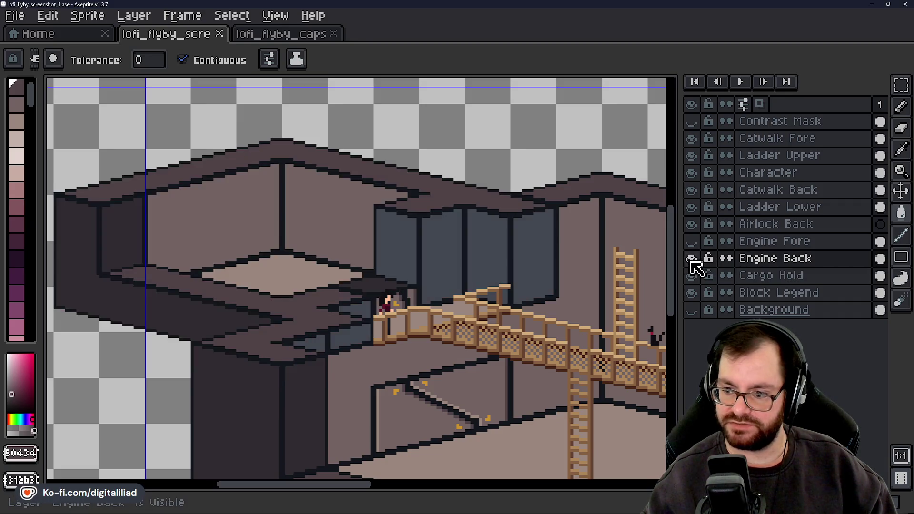
{"action": "left_click", "coordinate": [691, 261]}
{"action": "left_click", "coordinate": [691, 261]}
{"action": "left_click", "coordinate": [690, 261]}
{"action": "left_click", "coordinate": [691, 261]}
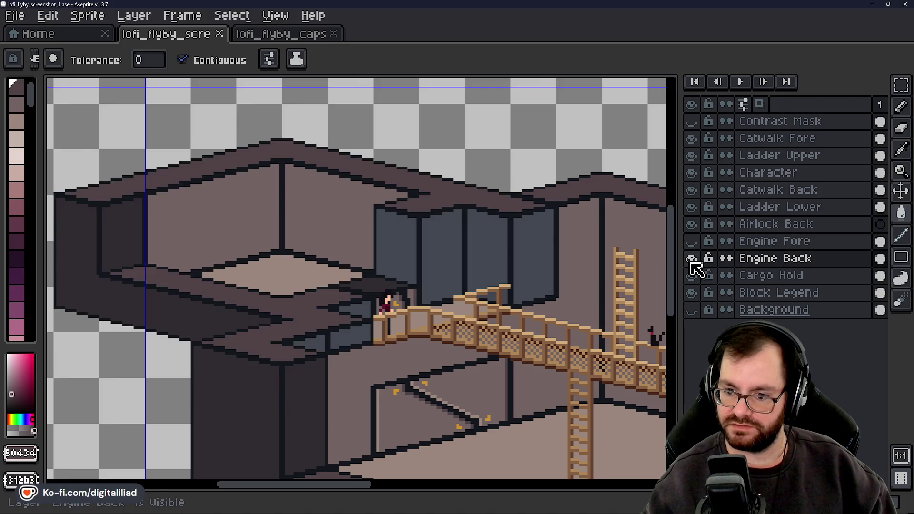
{"action": "left_click", "coordinate": [691, 260]}
{"action": "left_click", "coordinate": [690, 261]}
{"action": "left_click", "coordinate": [691, 261]}
{"action": "left_click", "coordinate": [691, 261]}
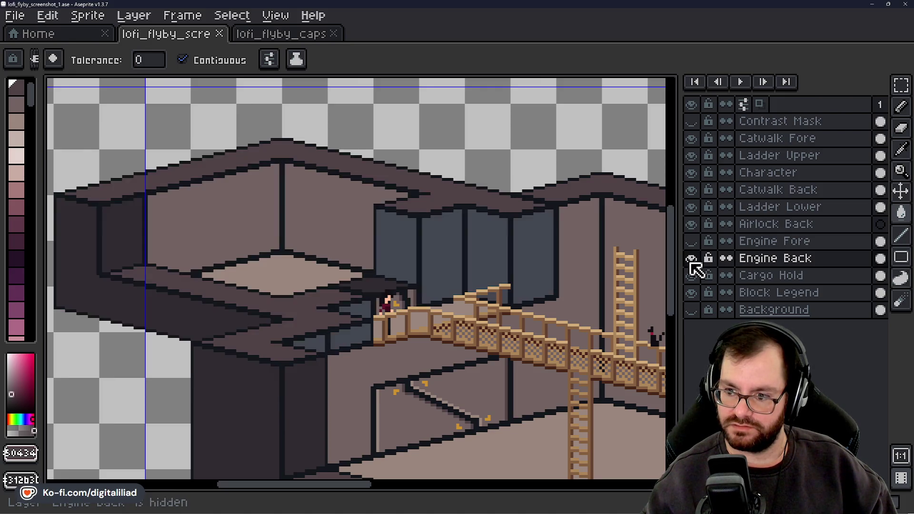
{"action": "left_click", "coordinate": [690, 260]}
{"action": "left_click", "coordinate": [690, 261]}
{"action": "left_click", "coordinate": [691, 261]}
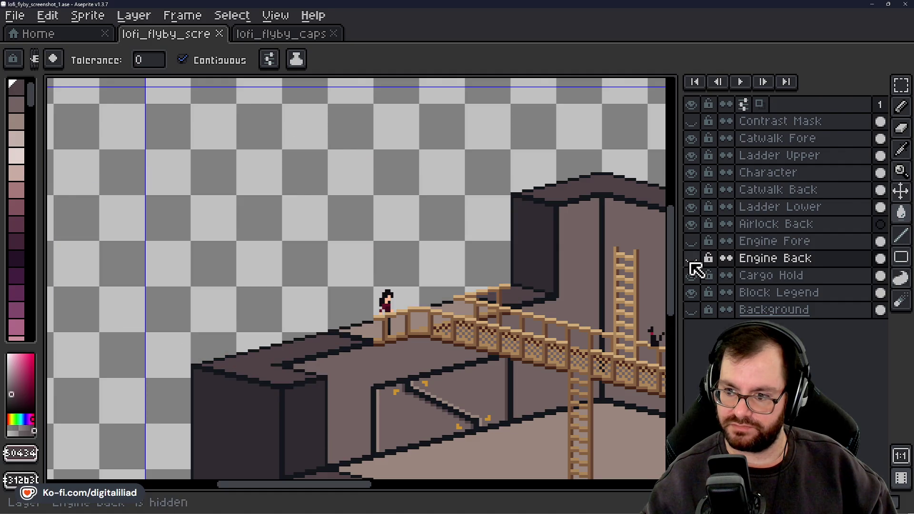
{"action": "left_click", "coordinate": [690, 261]}
{"action": "left_click", "coordinate": [690, 261]}
{"action": "left_click", "coordinate": [691, 261]}
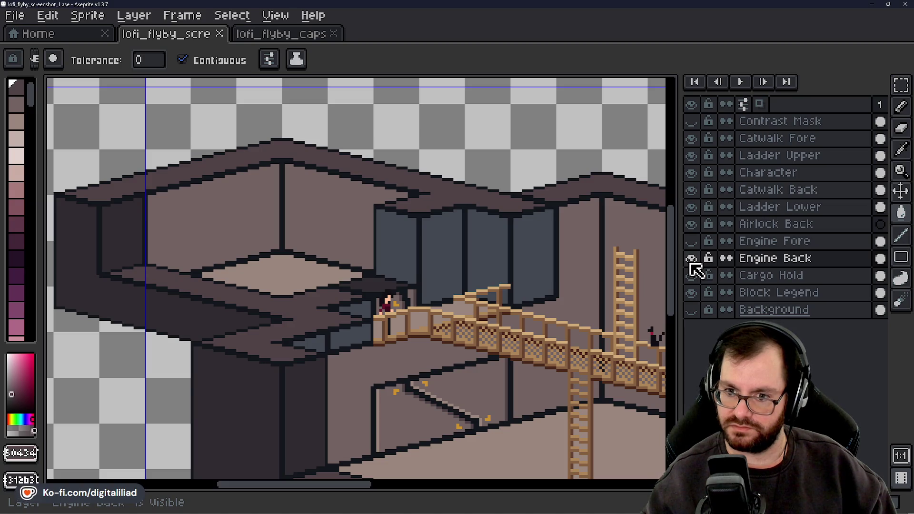
{"action": "left_click", "coordinate": [691, 261]}
{"action": "left_click", "coordinate": [691, 260]}
{"action": "left_click", "coordinate": [691, 261]}
{"action": "left_click", "coordinate": [691, 263]}
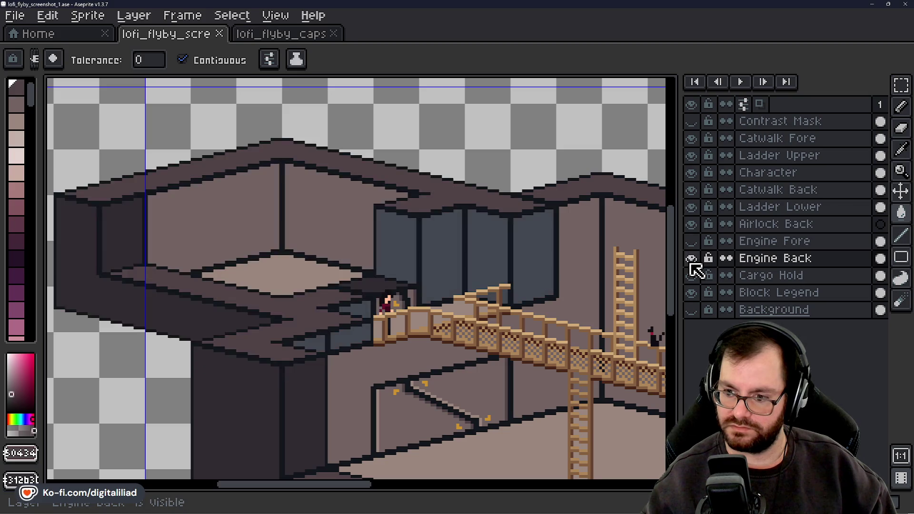
{"action": "left_click", "coordinate": [690, 263]}
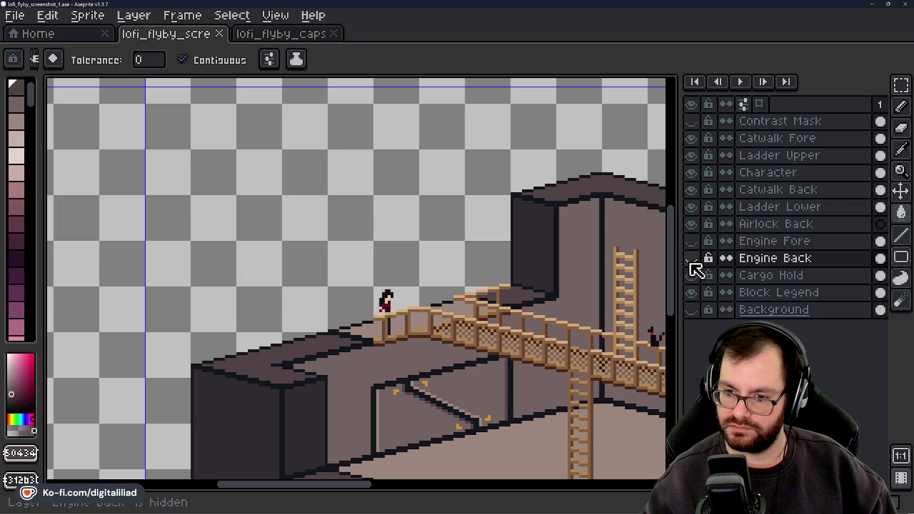
{"action": "left_click", "coordinate": [691, 263]}
{"action": "left_click", "coordinate": [691, 263]}
{"action": "left_click", "coordinate": [691, 262]}
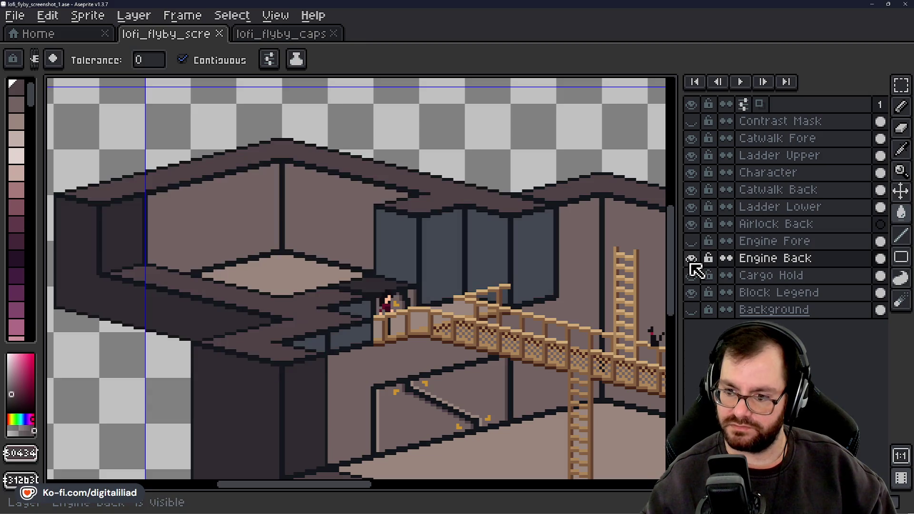
{"action": "left_click", "coordinate": [690, 263]}
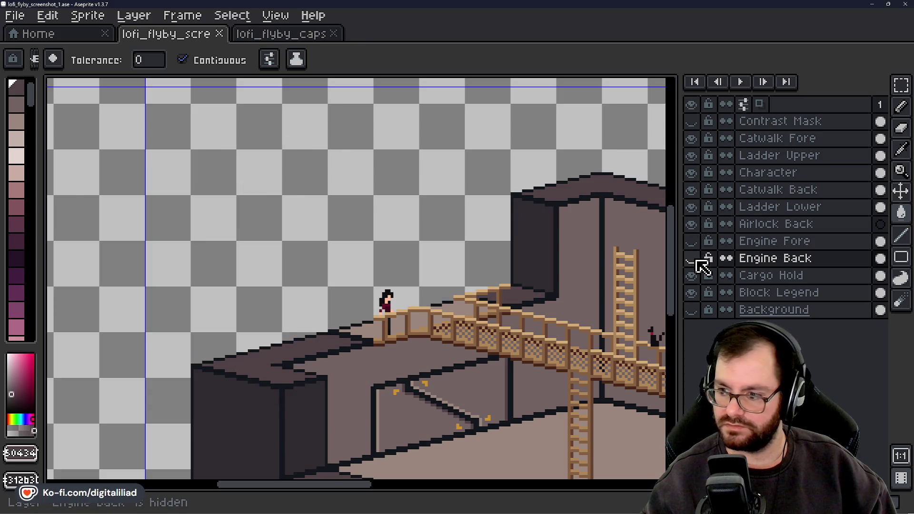
{"action": "left_click", "coordinate": [693, 259]}
Erase the old engine structure from the Engine Back layer with a rectangular selection
{"action": "left_click_drag", "start_coordinate": [237, 186], "coordinate": [344, 225]}
{"action": "scroll", "coordinate": [343, 225], "scroll_direction": "down", "scroll_amount": 3}
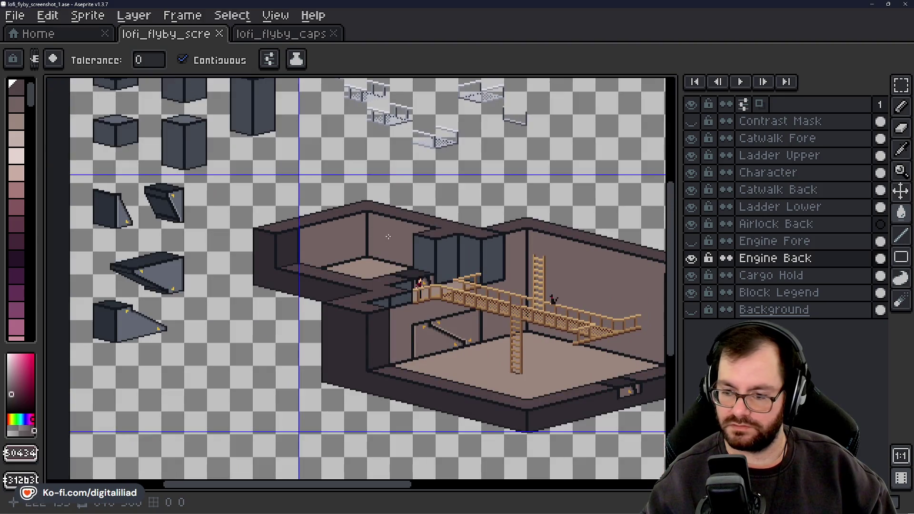
{"action": "scroll", "coordinate": [388, 237], "scroll_direction": "up", "scroll_amount": 1}
{"action": "left_click", "coordinate": [901, 85]}
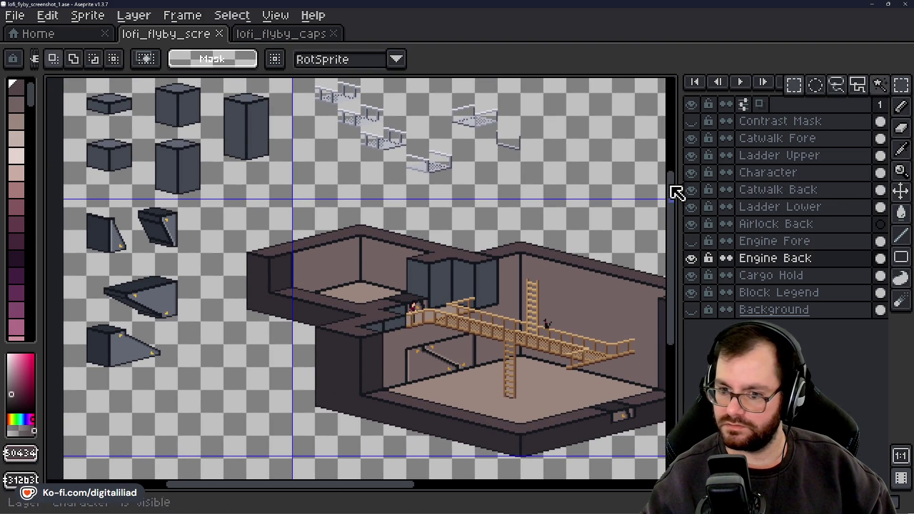
{"action": "mouse_move", "coordinate": [237, 217]}
{"action": "left_mouse_down"}
{"action": "mouse_move", "coordinate": [292, 275]}
{"action": "mouse_move", "coordinate": [529, 370]}
{"action": "left_mouse_up"}
{"action": "key", "text": "Delete"}
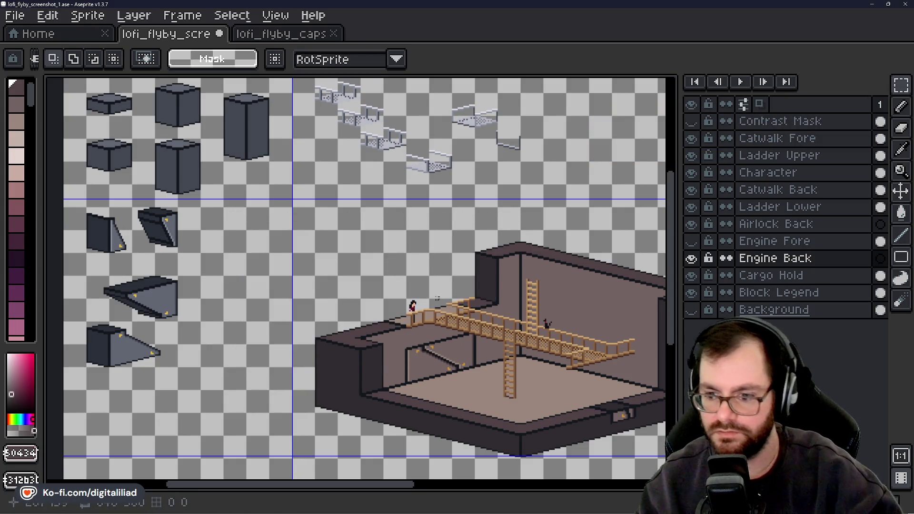
Select the tall legend block and trial-paste it into the scene, then undo the paste
{"action": "scroll", "coordinate": [445, 314], "scroll_direction": "up", "scroll_amount": 1}
{"action": "scroll", "coordinate": [443, 310], "scroll_direction": "down", "scroll_amount": 4}
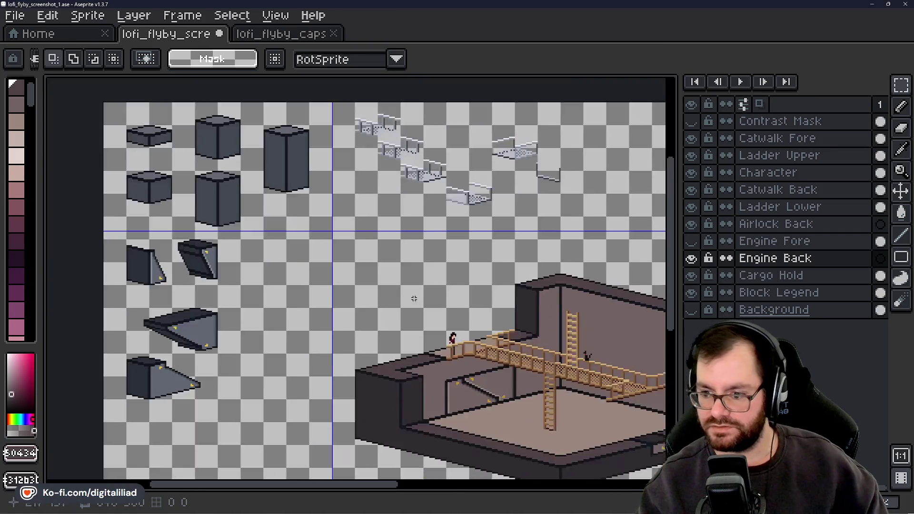
{"action": "scroll", "coordinate": [311, 226], "scroll_direction": "up", "scroll_amount": 3}
{"action": "scroll", "coordinate": [333, 252], "scroll_direction": "down", "scroll_amount": 2}
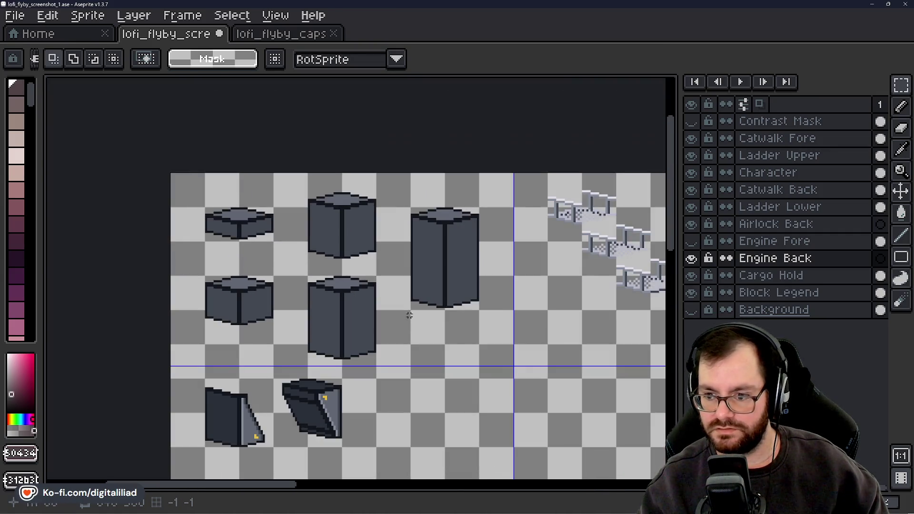
{"action": "scroll", "coordinate": [352, 276], "scroll_direction": "up", "scroll_amount": 1}
{"action": "scroll", "coordinate": [362, 285], "scroll_direction": "down", "scroll_amount": 2}
{"action": "scroll", "coordinate": [362, 286], "scroll_direction": "up", "scroll_amount": 1}
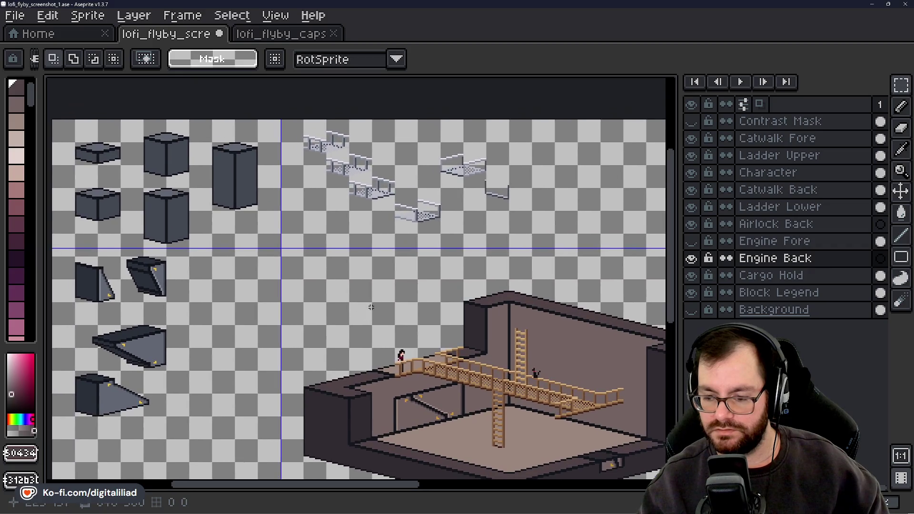
{"action": "scroll", "coordinate": [214, 161], "scroll_direction": "up", "scroll_amount": 1}
{"action": "left_click_drag", "start_coordinate": [190, 101], "coordinate": [315, 275]}
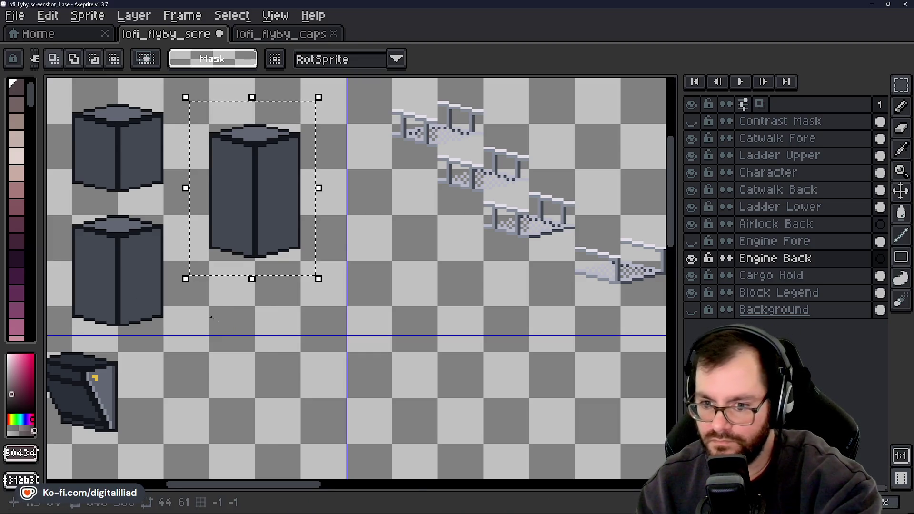
{"action": "scroll", "coordinate": [392, 348], "scroll_direction": "down", "scroll_amount": 4}
{"action": "scroll", "coordinate": [468, 364], "scroll_direction": "up", "scroll_amount": 4}
{"action": "scroll", "coordinate": [467, 363], "scroll_direction": "up", "scroll_amount": 1}
{"action": "mouse_move", "coordinate": [432, 393]}
{"action": "left_mouse_down"}
{"action": "mouse_move", "coordinate": [316, 149]}
{"action": "mouse_move", "coordinate": [367, 249]}
{"action": "left_mouse_up"}
{"action": "key", "text": "ctrl+v"}
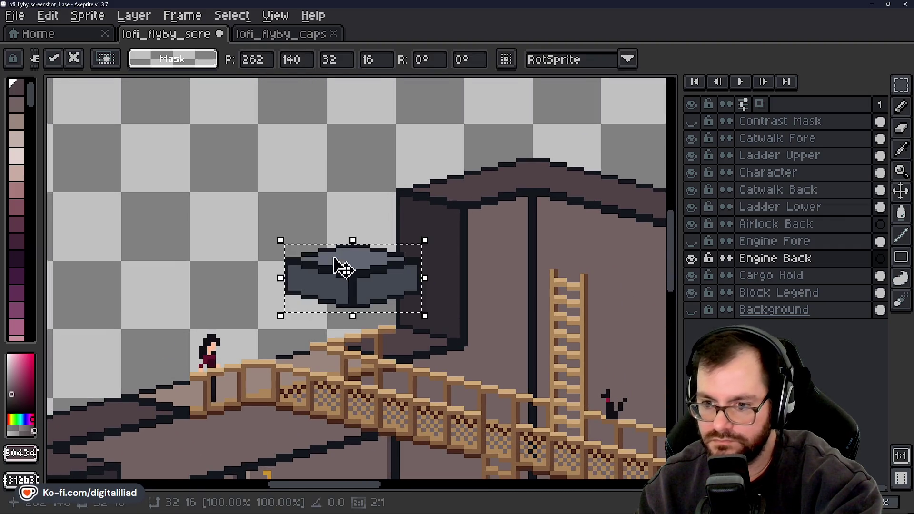
{"action": "key", "text": "ctrl+z"}
Select the tall block directly on the Block Legend layer
{"action": "left_click", "coordinate": [777, 291]}
{"action": "scroll", "coordinate": [530, 291], "scroll_direction": "down", "scroll_amount": 3}
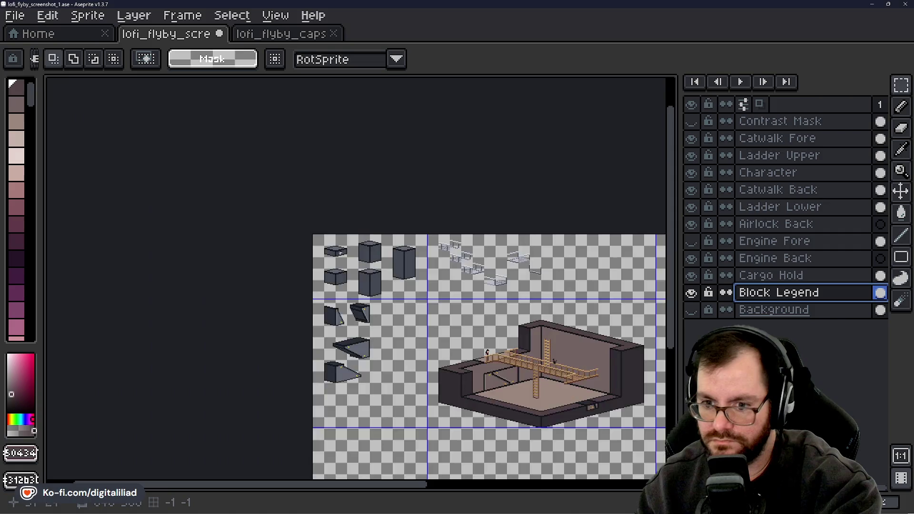
{"action": "scroll", "coordinate": [530, 291], "scroll_direction": "up", "scroll_amount": 3}
{"action": "left_click_drag", "start_coordinate": [530, 292], "coordinate": [389, 258]}
{"action": "scroll", "coordinate": [390, 258], "scroll_direction": "up", "scroll_amount": 2}
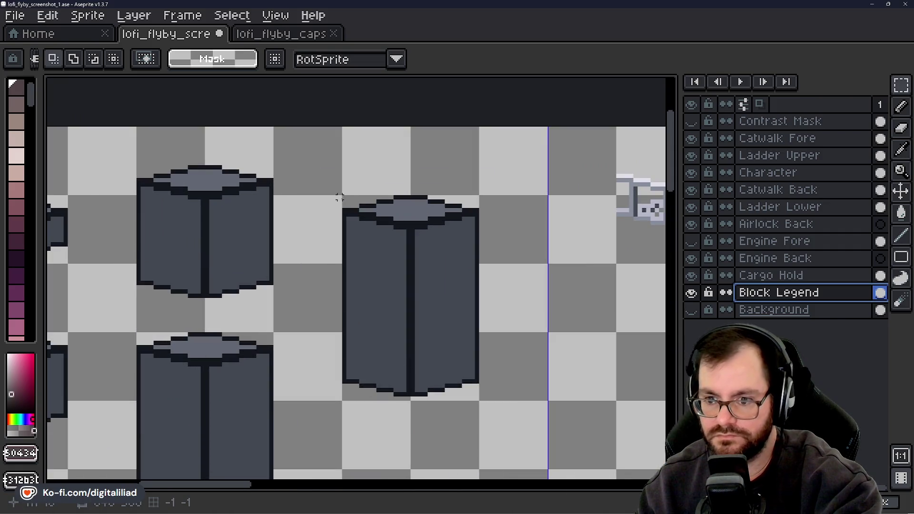
{"action": "mouse_move", "coordinate": [344, 196]}
{"action": "left_mouse_down"}
{"action": "mouse_move", "coordinate": [431, 388]}
{"action": "mouse_move", "coordinate": [479, 401]}
{"action": "mouse_move", "coordinate": [326, 267]}
{"action": "left_mouse_up"}
{"action": "scroll", "coordinate": [320, 208], "scroll_direction": "down", "scroll_amount": 3}
{"action": "key", "text": "ctrl+d"}
Back on the Engine Back layer, paste the tall block in as the 32×48 engine cylinder
{"action": "scroll", "coordinate": [407, 328], "scroll_direction": "up", "scroll_amount": 3}
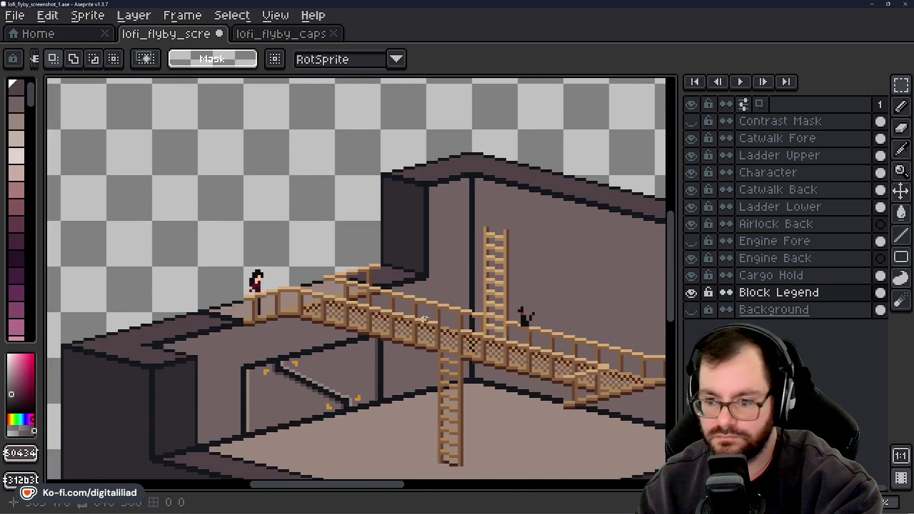
{"action": "mouse_move", "coordinate": [404, 222]}
{"action": "left_mouse_down"}
{"action": "mouse_move", "coordinate": [461, 285]}
{"action": "mouse_move", "coordinate": [443, 267]}
{"action": "mouse_move", "coordinate": [443, 281]}
{"action": "left_mouse_up"}
{"action": "scroll", "coordinate": [402, 286], "scroll_direction": "up", "scroll_amount": 1}
{"action": "left_click", "coordinate": [761, 276]}
{"action": "left_click", "coordinate": [804, 260]}
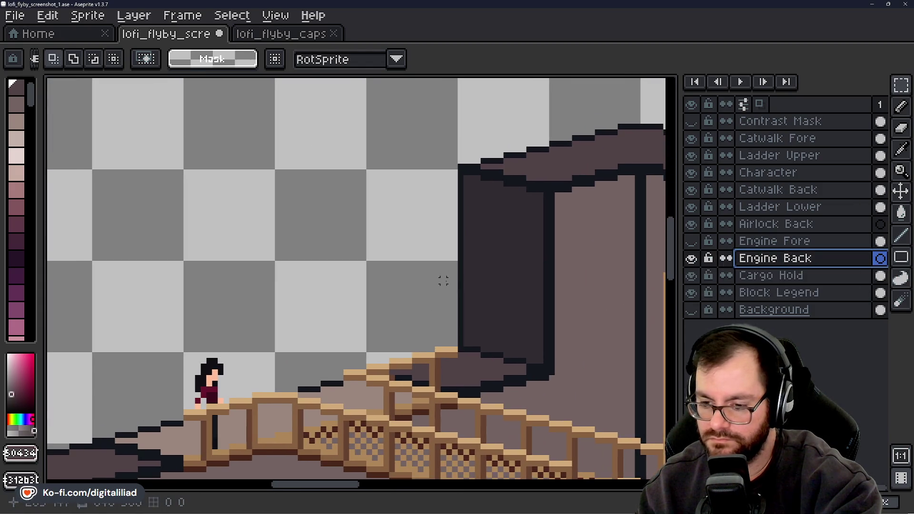
{"action": "left_click", "coordinate": [691, 241]}
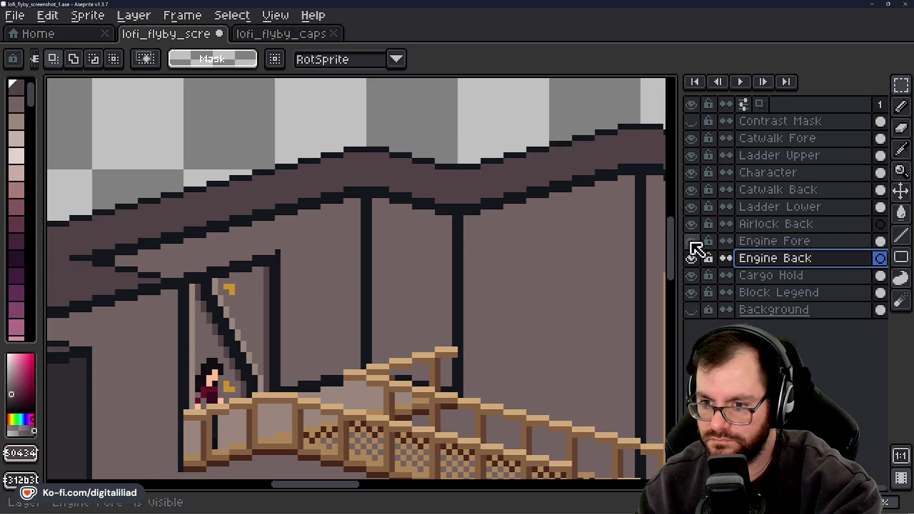
{"action": "scroll", "coordinate": [540, 294], "scroll_direction": "down", "scroll_amount": 2}
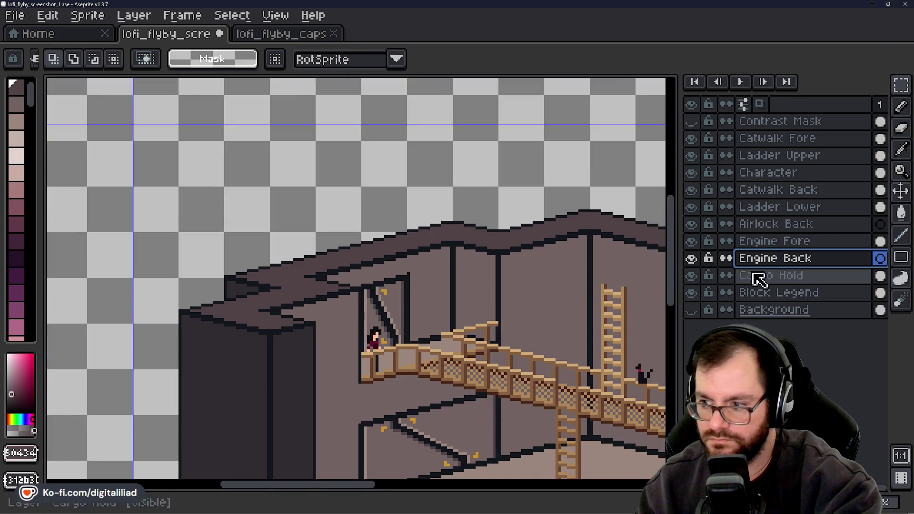
{"action": "left_click", "coordinate": [691, 241]}
{"action": "scroll", "coordinate": [516, 293], "scroll_direction": "up", "scroll_amount": 2}
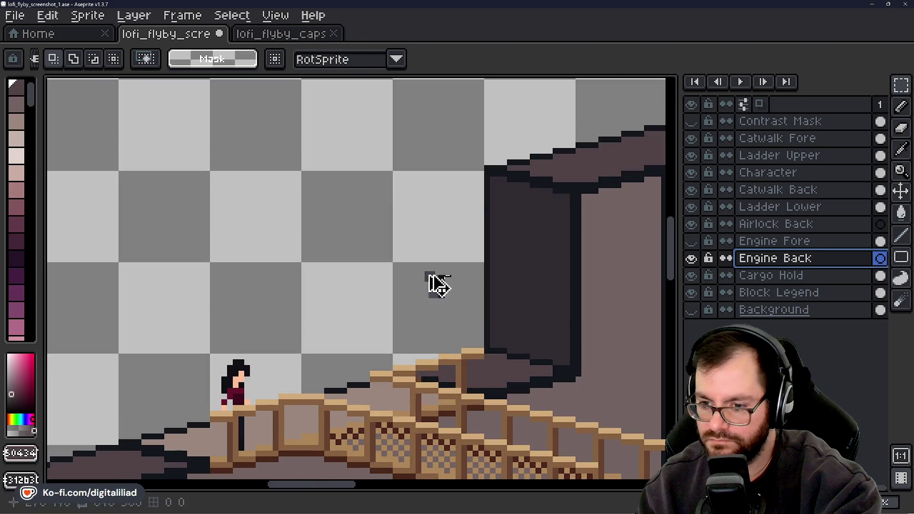
{"action": "key", "text": "ctrl+v"}
Position the pasted cylinder up against the wall and commit it
{"action": "mouse_move", "coordinate": [381, 269]}
{"action": "left_mouse_down"}
{"action": "mouse_move", "coordinate": [428, 189]}
{"action": "mouse_move", "coordinate": [418, 224]}
{"action": "mouse_move", "coordinate": [495, 250]}
{"action": "mouse_move", "coordinate": [506, 233]}
{"action": "mouse_move", "coordinate": [511, 250]}
{"action": "mouse_move", "coordinate": [502, 246]}
{"action": "left_mouse_up"}
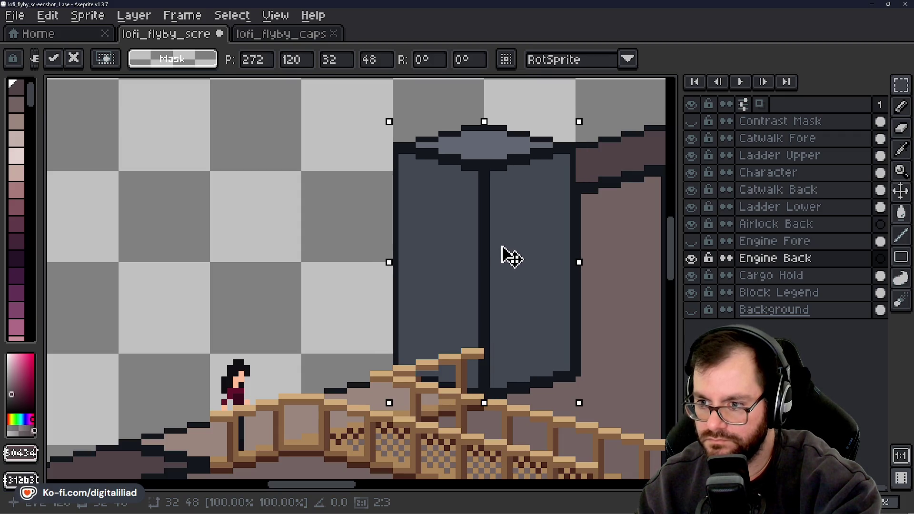
{"action": "key", "text": "Return"}
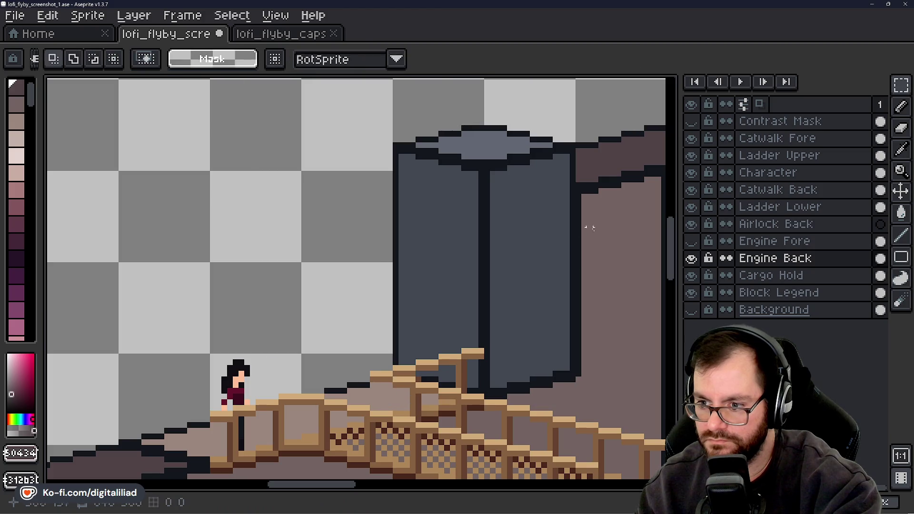
{"action": "left_click_drag", "start_coordinate": [589, 243], "coordinate": [512, 200]}
Fill the engine's grey gap and strip with dark purple-brown rectangles
{"action": "mouse_move", "coordinate": [409, 124]}
{"action": "left_mouse_down"}
{"action": "mouse_move", "coordinate": [449, 296]}
{"action": "mouse_move", "coordinate": [490, 351]}
{"action": "mouse_move", "coordinate": [450, 357]}
{"action": "mouse_move", "coordinate": [494, 280]}
{"action": "left_mouse_up"}
{"action": "scroll", "coordinate": [481, 230], "scroll_direction": "up", "scroll_amount": 3}
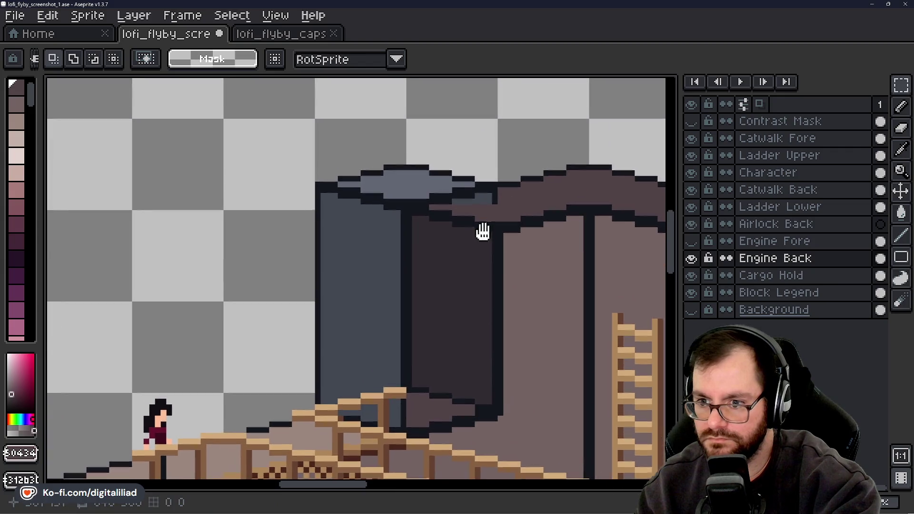
{"action": "mouse_move", "coordinate": [383, 187]}
{"action": "left_mouse_down"}
{"action": "mouse_move", "coordinate": [495, 298]}
{"action": "mouse_move", "coordinate": [616, 333]}
{"action": "left_mouse_up"}
{"action": "left_click_drag", "start_coordinate": [452, 171], "coordinate": [623, 206]}
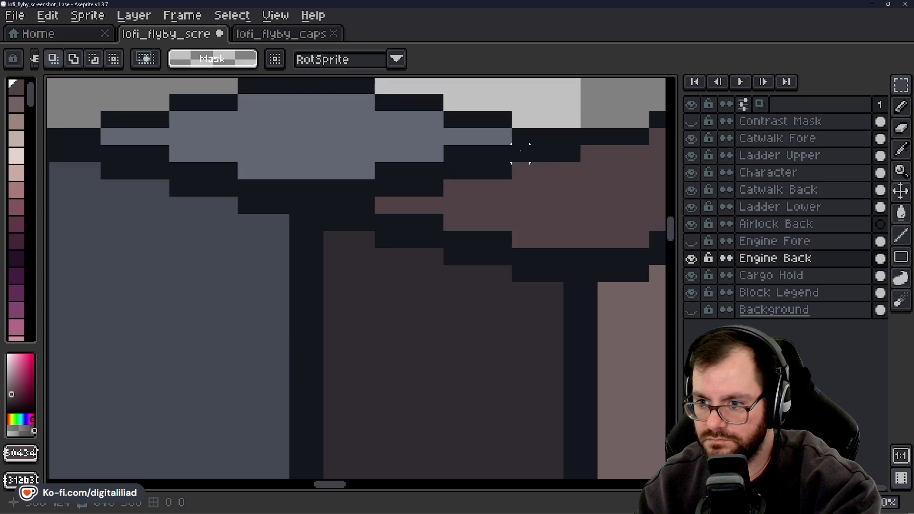
{"action": "left_click_drag", "start_coordinate": [520, 152], "coordinate": [623, 210]}
{"action": "scroll", "coordinate": [535, 241], "scroll_direction": "down", "scroll_amount": 4}
{"action": "scroll", "coordinate": [491, 377], "scroll_direction": "up", "scroll_amount": 3}
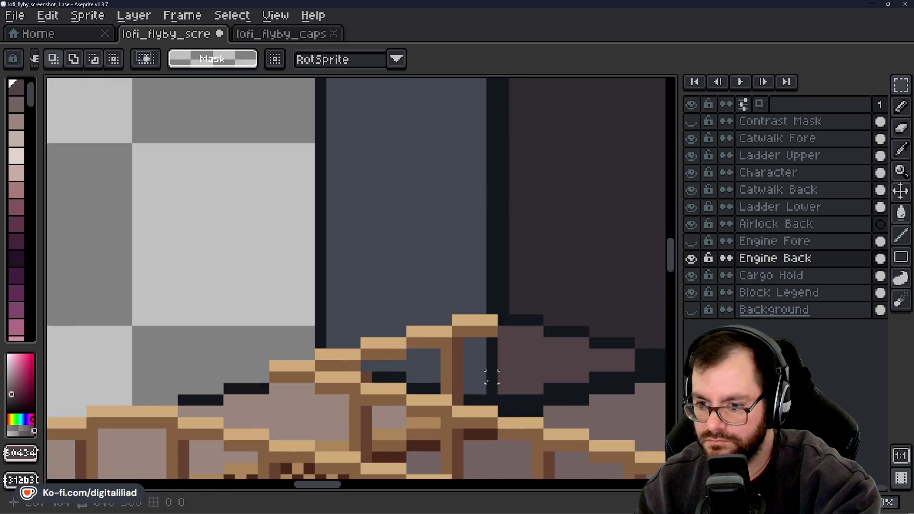
{"action": "scroll", "coordinate": [491, 377], "scroll_direction": "up", "scroll_amount": 2}
{"action": "mouse_move", "coordinate": [494, 288]}
{"action": "left_mouse_down"}
{"action": "mouse_move", "coordinate": [423, 383]}
{"action": "mouse_move", "coordinate": [448, 402]}
{"action": "left_mouse_up"}
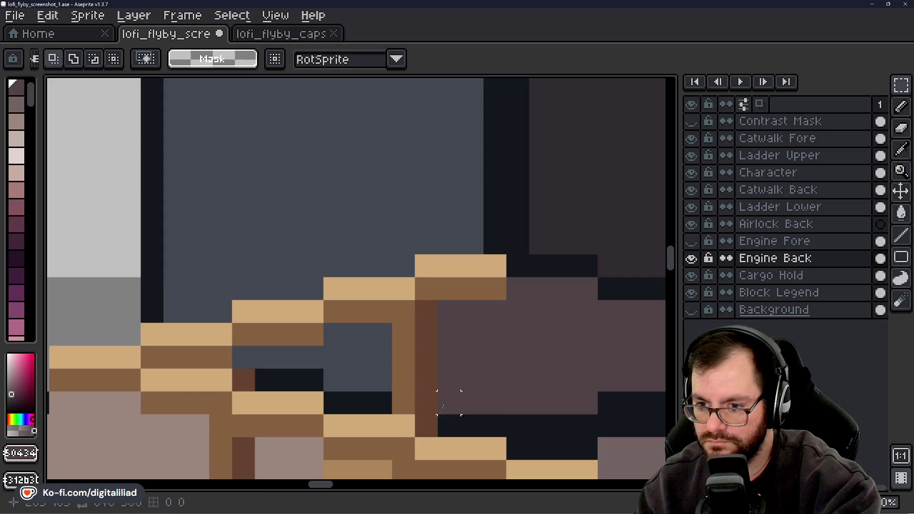
{"action": "mouse_move", "coordinate": [425, 288]}
{"action": "left_mouse_down"}
{"action": "mouse_move", "coordinate": [323, 404]}
{"action": "mouse_move", "coordinate": [312, 379]}
{"action": "left_mouse_up"}
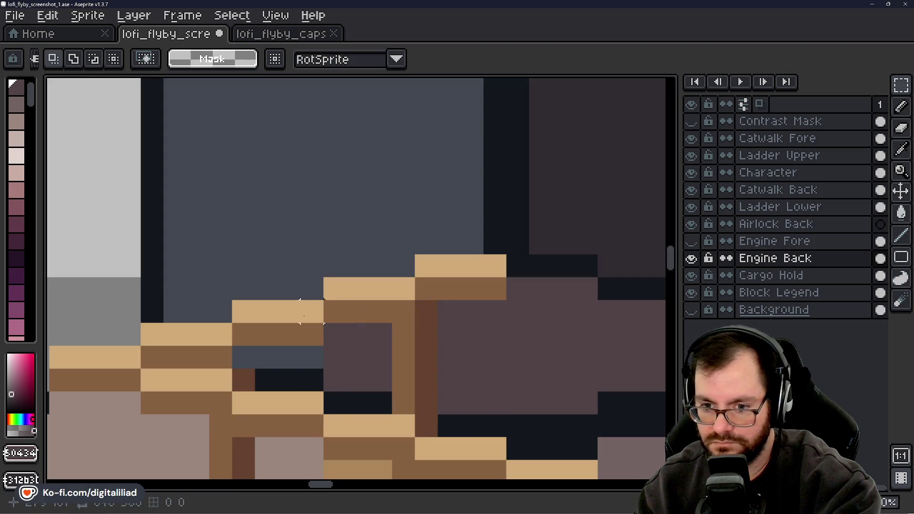
{"action": "left_click_drag", "start_coordinate": [312, 311], "coordinate": [248, 385]}
Select the engine and drag a copy of it up and to the left
{"action": "scroll", "coordinate": [547, 328], "scroll_direction": "down", "scroll_amount": 3}
{"action": "scroll", "coordinate": [477, 343], "scroll_direction": "up", "scroll_amount": 3}
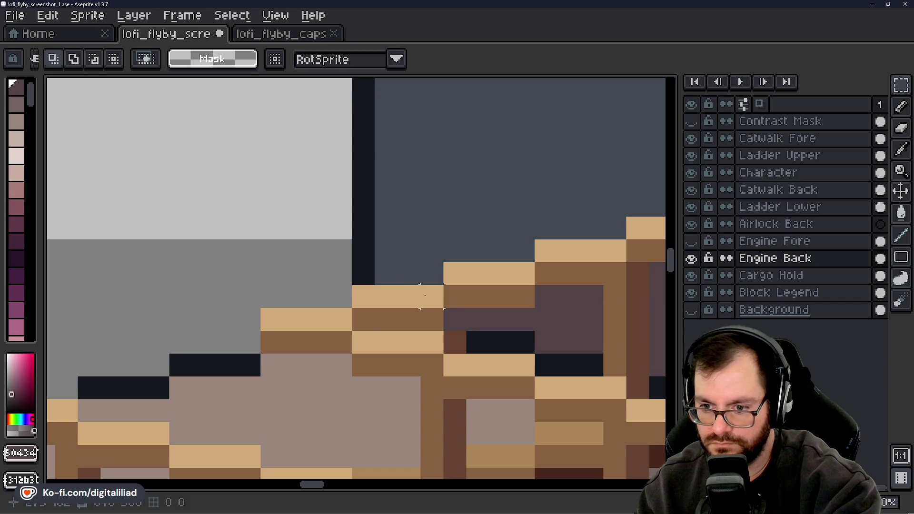
{"action": "scroll", "coordinate": [425, 295], "scroll_direction": "down", "scroll_amount": 4}
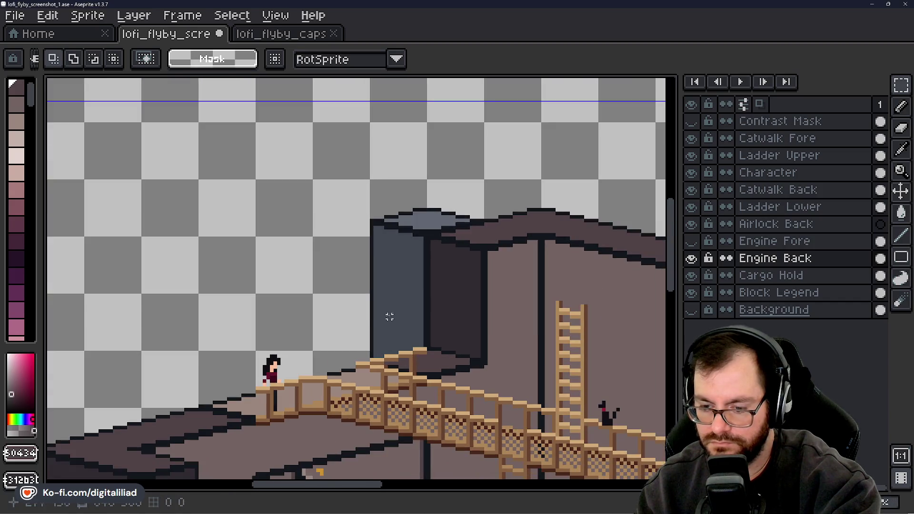
{"action": "scroll", "coordinate": [357, 352], "scroll_direction": "up", "scroll_amount": 1}
{"action": "left_click_drag", "start_coordinate": [405, 317], "coordinate": [585, 348]}
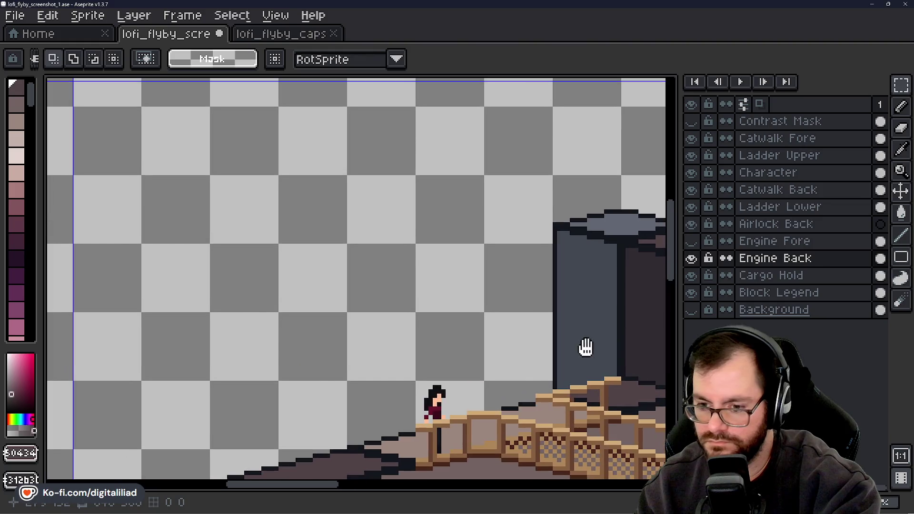
{"action": "left_click_drag", "start_coordinate": [533, 326], "coordinate": [481, 345]}
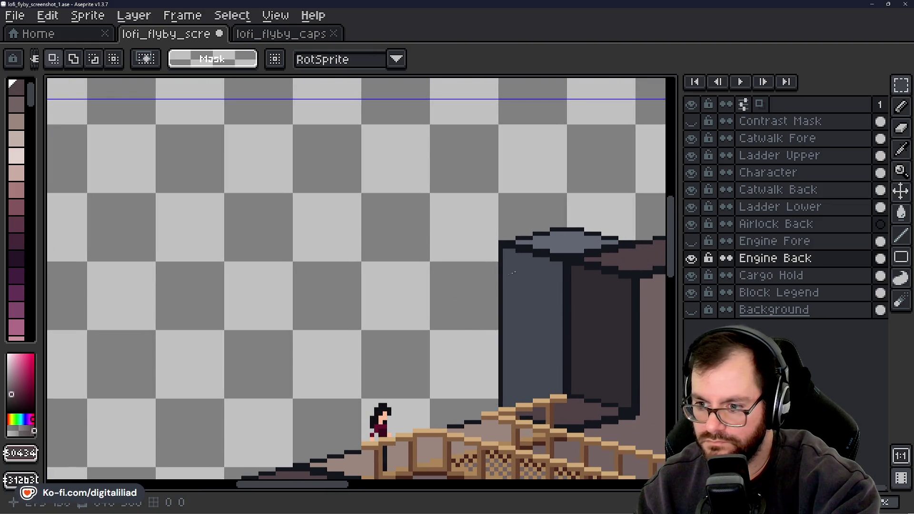
{"action": "left_click_drag", "start_coordinate": [501, 250], "coordinate": [441, 220]}
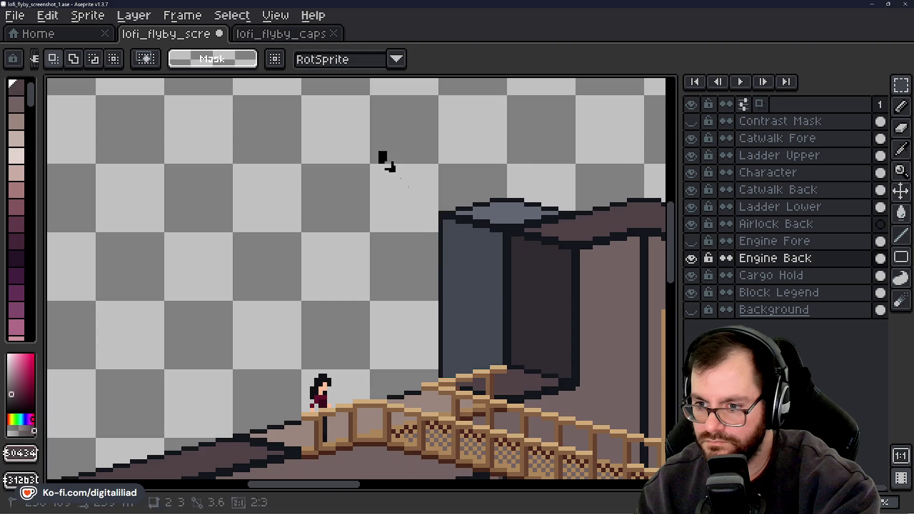
{"action": "left_click_drag", "start_coordinate": [379, 151], "coordinate": [606, 459]}
{"action": "mouse_move", "coordinate": [526, 325]}
{"action": "left_mouse_down"}
{"action": "mouse_move", "coordinate": [401, 278]}
{"action": "mouse_move", "coordinate": [458, 307]}
{"action": "left_mouse_up"}
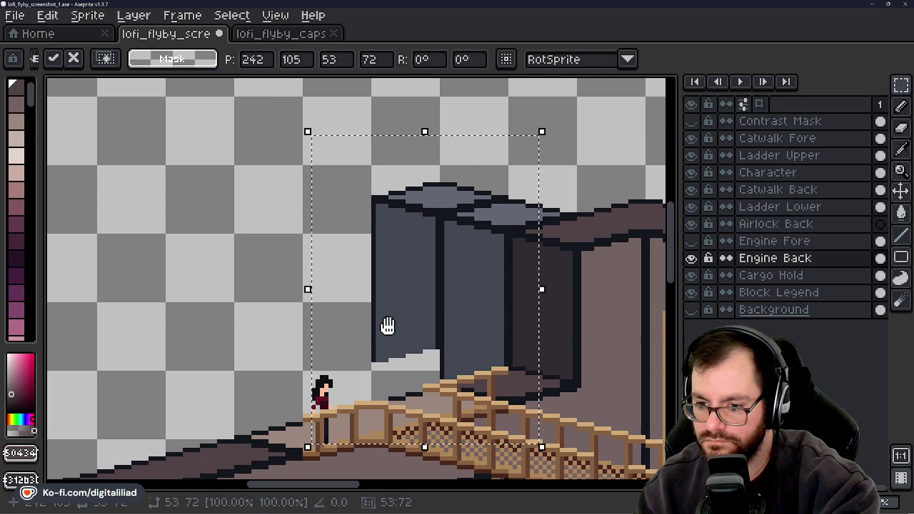
Undo the engine copy and hide the Catwalk Fore and Catwalk Back layers
{"action": "left_click_drag", "start_coordinate": [386, 324], "coordinate": [387, 355]}
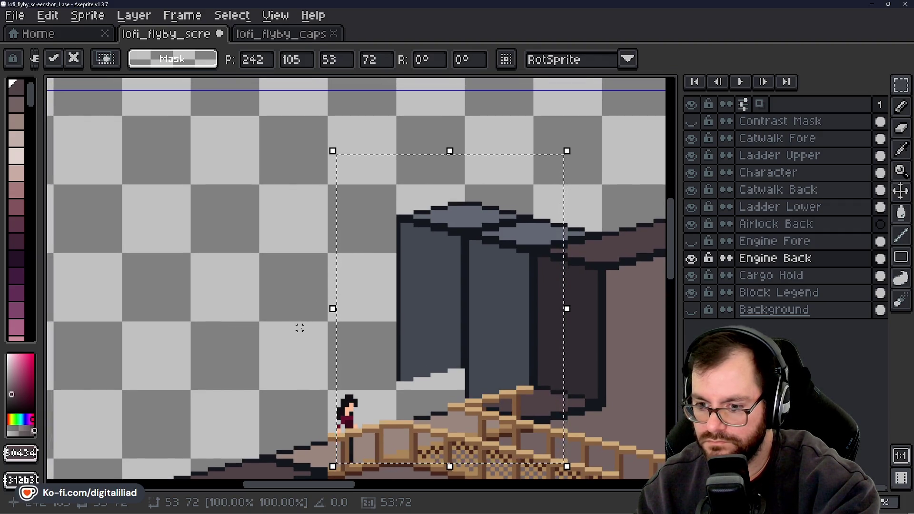
{"action": "key", "text": "ctrl+z"}
{"action": "left_click_drag", "start_coordinate": [515, 350], "coordinate": [462, 291]}
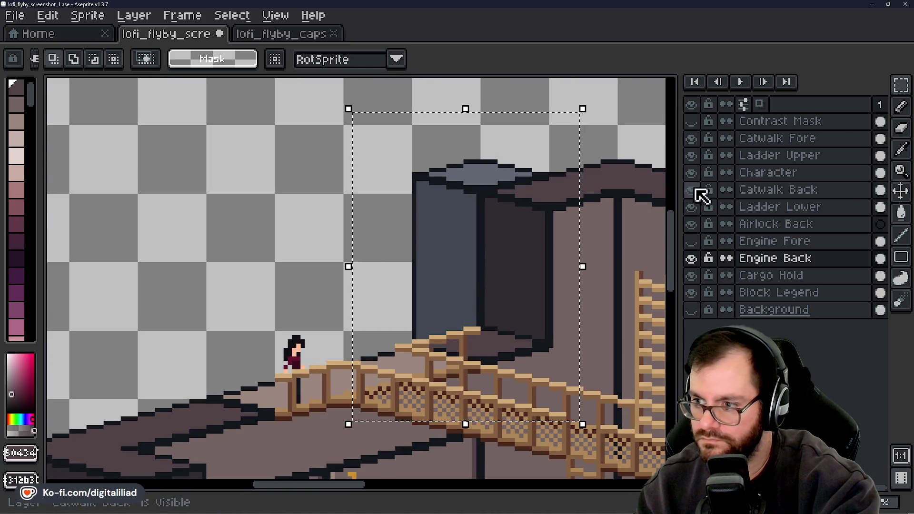
{"action": "left_click", "coordinate": [691, 138]}
{"action": "left_click", "coordinate": [691, 190]}
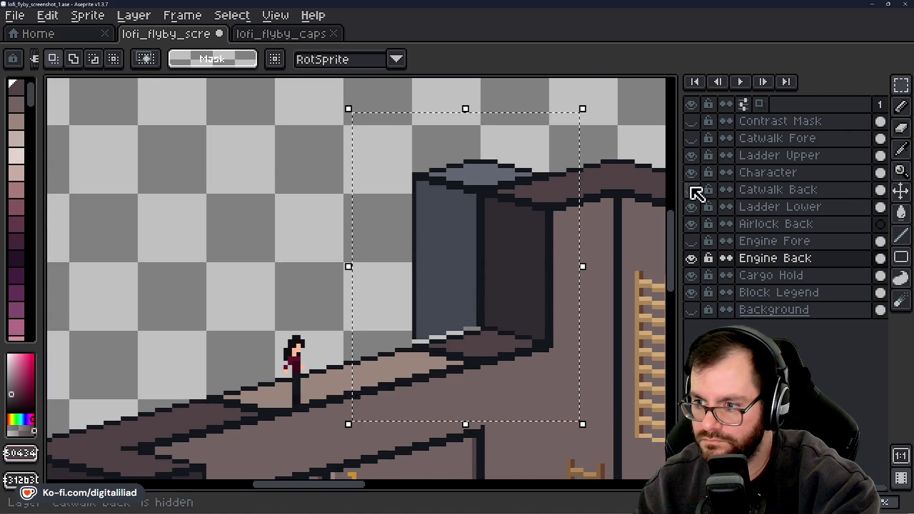
Pencil a near-black outline row along the engine's base
{"action": "scroll", "coordinate": [404, 352], "scroll_direction": "up", "scroll_amount": 3}
{"action": "left_click_drag", "start_coordinate": [508, 318], "coordinate": [437, 360]}
{"action": "key", "text": "ctrl+d"}
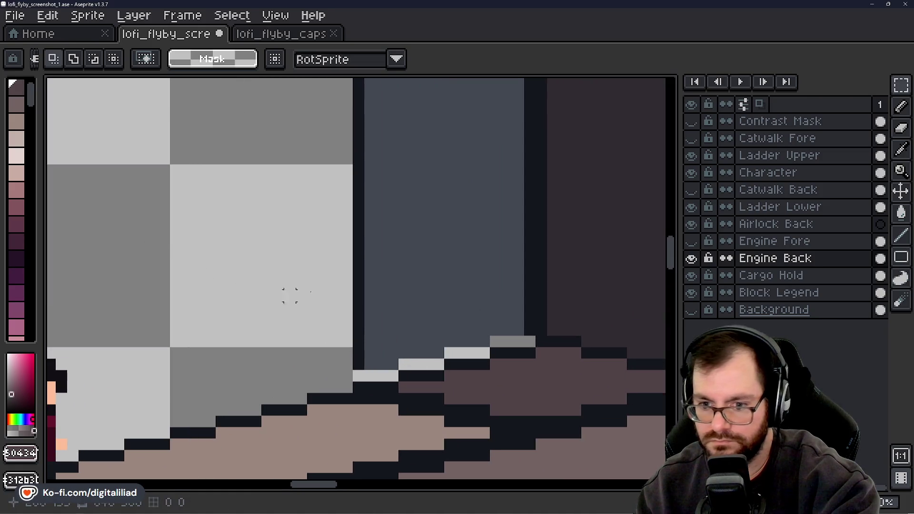
{"action": "scroll", "coordinate": [495, 337], "scroll_direction": "up", "scroll_amount": 1}
{"action": "key", "text": "b"}
{"action": "left_click", "coordinate": [492, 333], "text": "alt"}
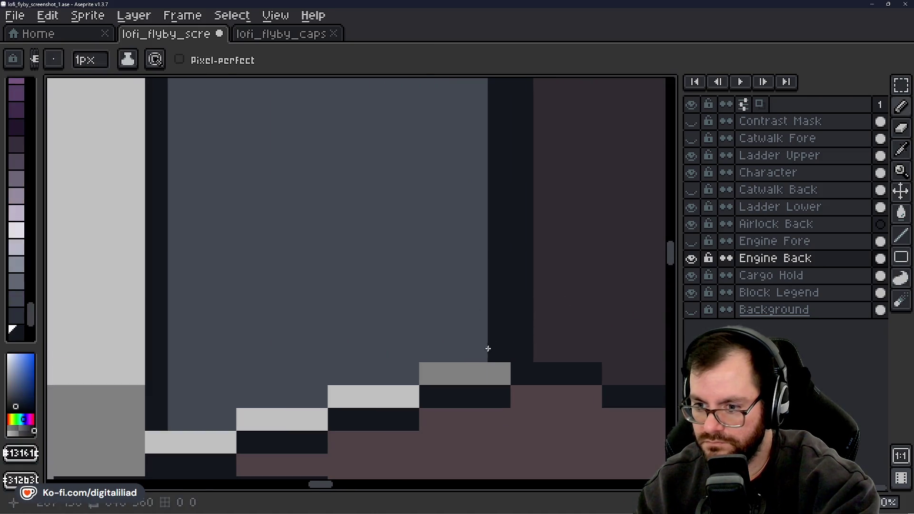
{"action": "mouse_move", "coordinate": [485, 347]}
{"action": "left_mouse_down"}
{"action": "mouse_move", "coordinate": [425, 344]}
{"action": "mouse_move", "coordinate": [341, 322]}
{"action": "mouse_move", "coordinate": [316, 305]}
{"action": "mouse_move", "coordinate": [192, 287]}
{"action": "mouse_move", "coordinate": [294, 282]}
{"action": "left_mouse_up"}
{"action": "scroll", "coordinate": [453, 352], "scroll_direction": "down", "scroll_amount": 5}
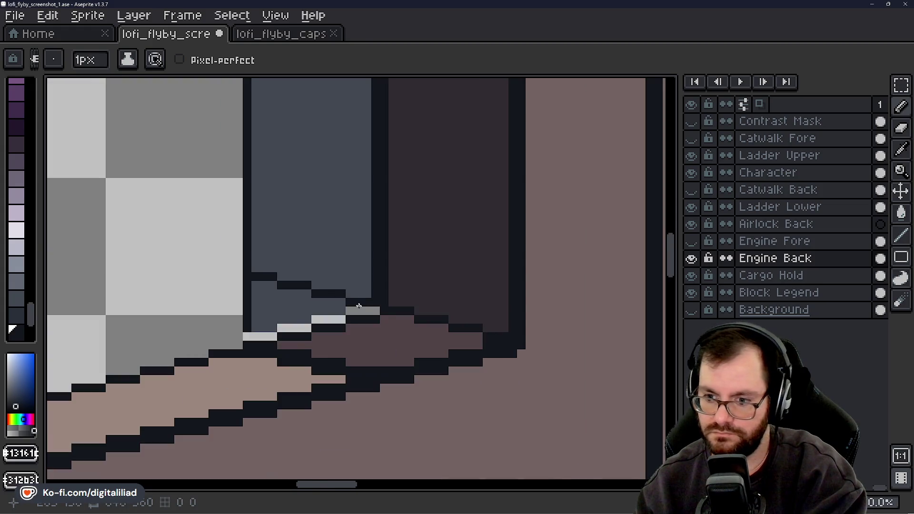
{"action": "scroll", "coordinate": [453, 352], "scroll_direction": "up", "scroll_amount": 3}
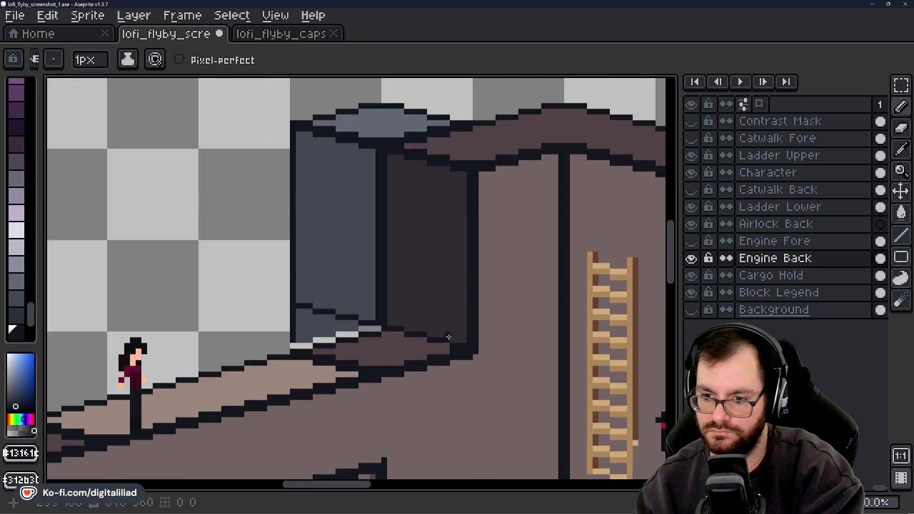
{"action": "scroll", "coordinate": [453, 350], "scroll_direction": "down", "scroll_amount": 3}
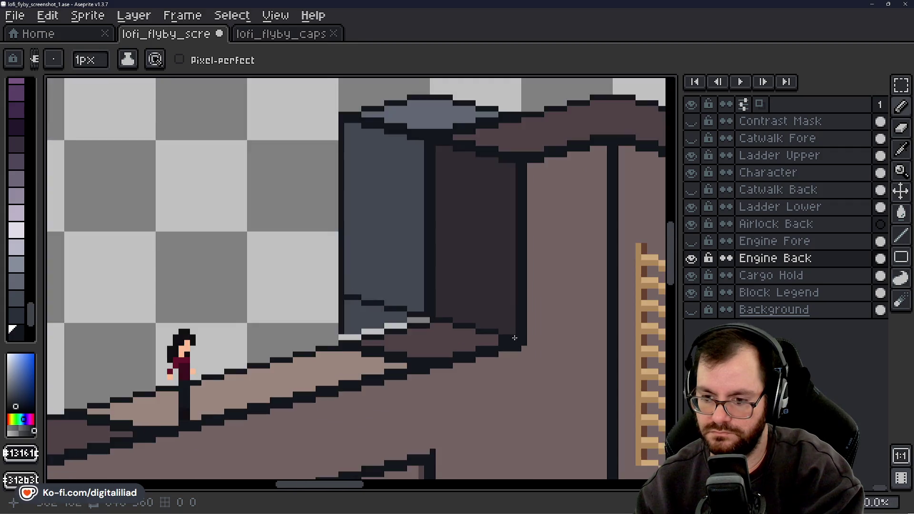
{"action": "scroll", "coordinate": [377, 400], "scroll_direction": "up", "scroll_amount": 2}
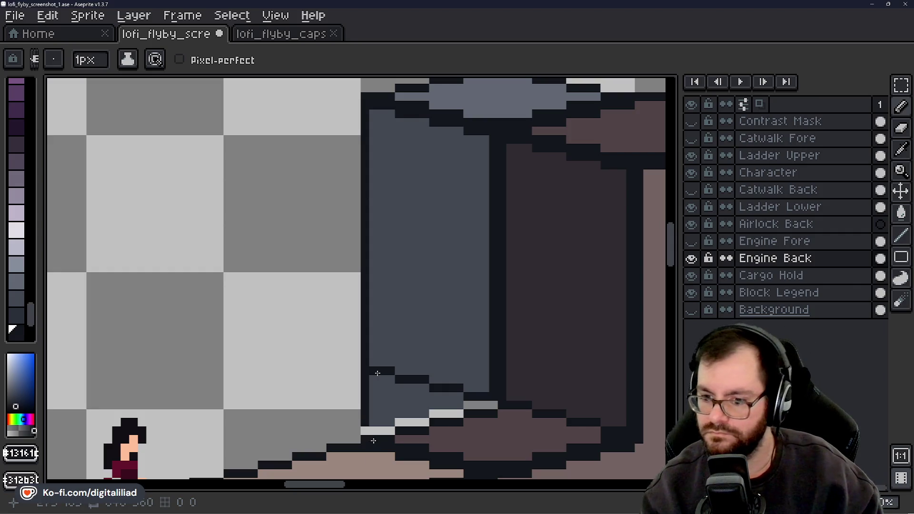
Erase the stray blue-grey pixels around the engine's lower edge
{"action": "key", "text": "e"}
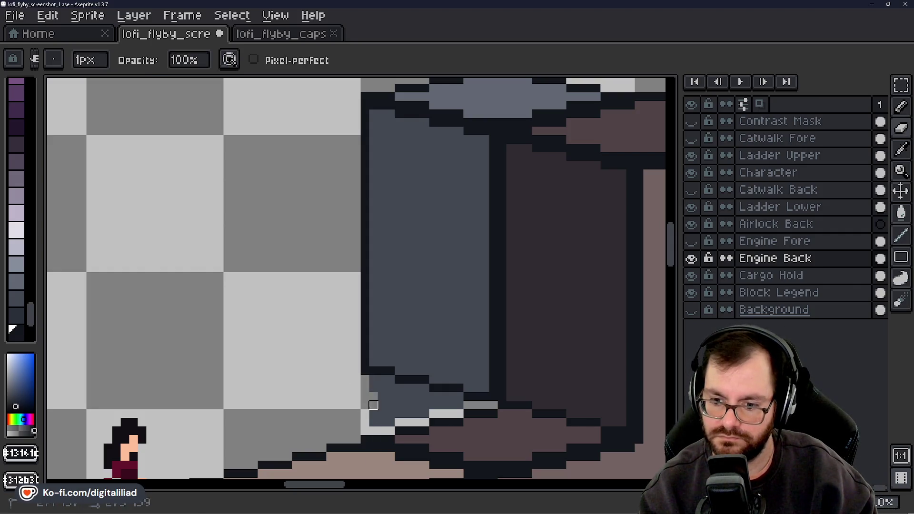
{"action": "left_click_drag", "start_coordinate": [373, 422], "coordinate": [382, 413]}
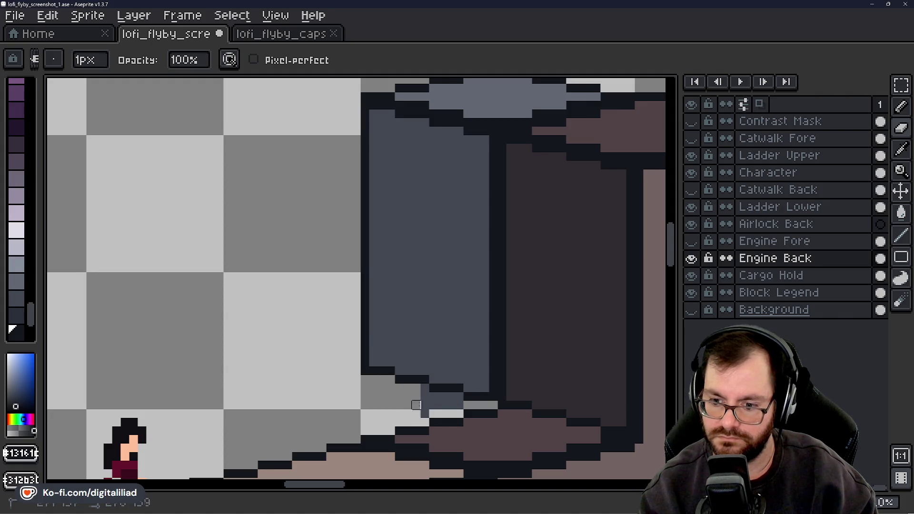
{"action": "left_click_drag", "start_coordinate": [442, 405], "coordinate": [455, 413]}
{"action": "key", "text": "b"}
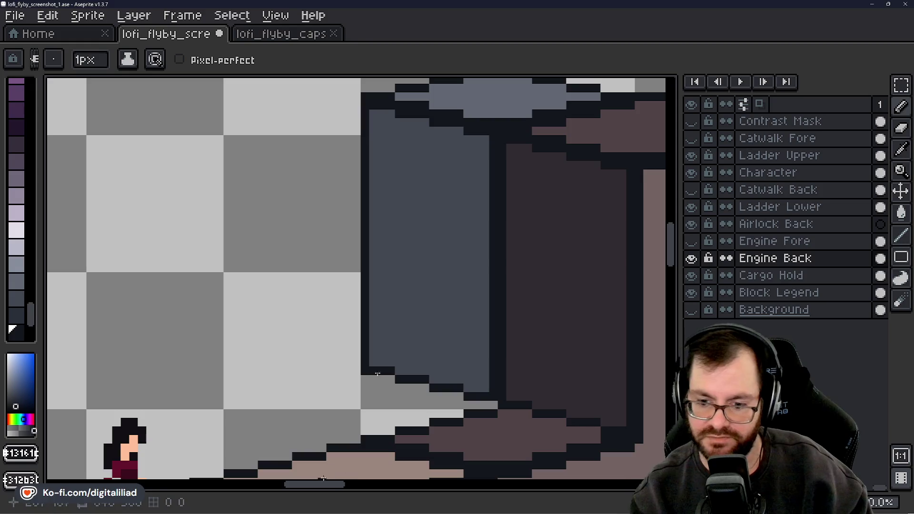
{"action": "left_click_drag", "start_coordinate": [333, 493], "coordinate": [332, 495]}
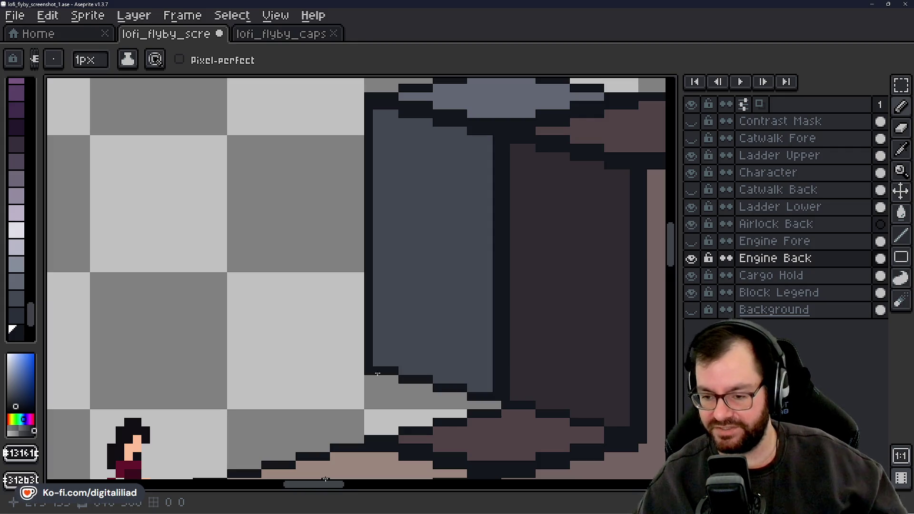
{"action": "scroll", "coordinate": [323, 305], "scroll_direction": "down", "scroll_amount": 2}
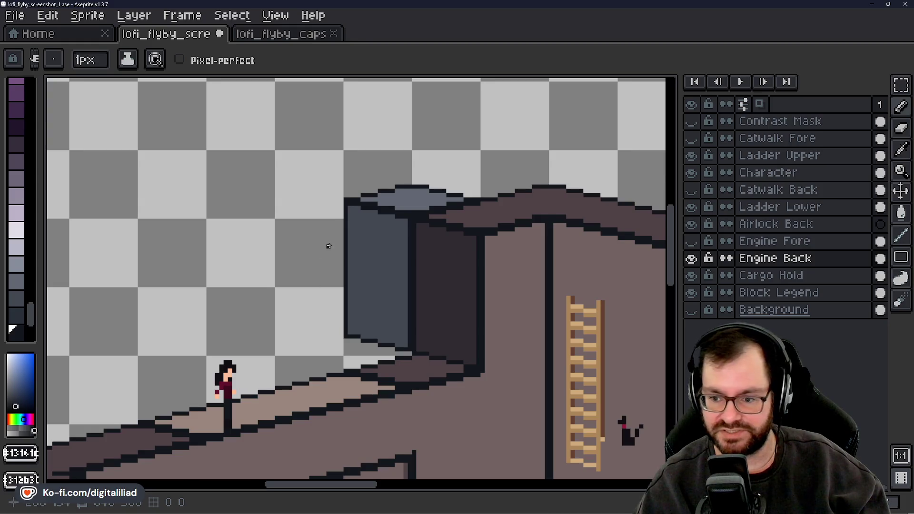
{"action": "scroll", "coordinate": [329, 245], "scroll_direction": "up", "scroll_amount": 1}
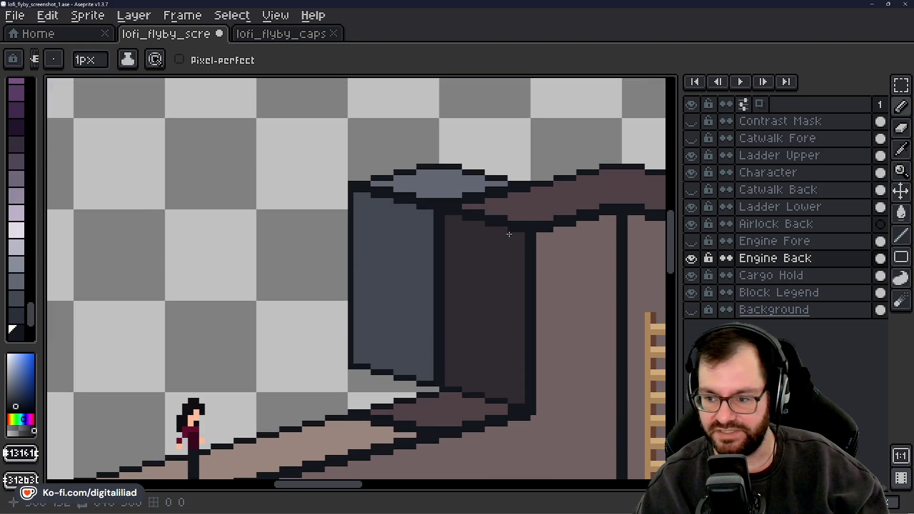
Select the whole engine cylinder and drag a copy up-left, aligning it along the wall diagonal
{"action": "left_click", "coordinate": [899, 90]}
{"action": "scroll", "coordinate": [455, 195], "scroll_direction": "up", "scroll_amount": 1}
{"action": "left_click_drag", "start_coordinate": [366, 226], "coordinate": [344, 196]}
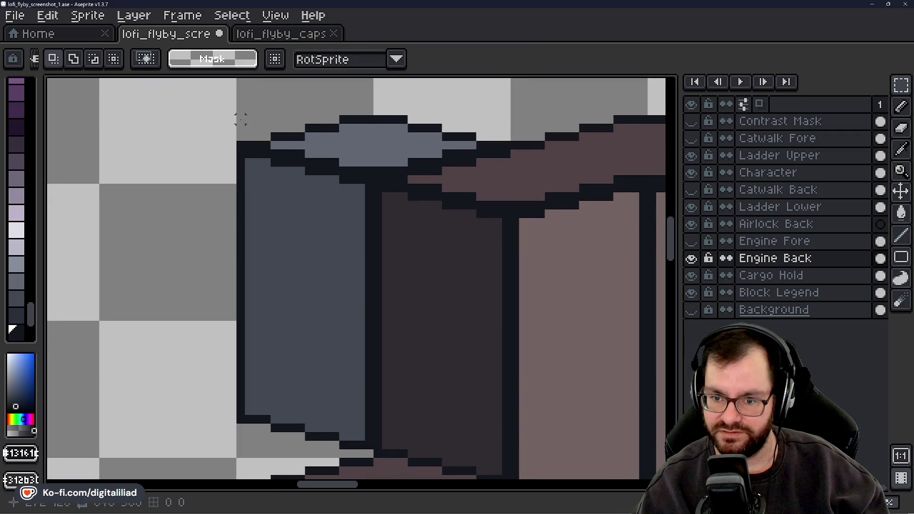
{"action": "mouse_move", "coordinate": [241, 119]}
{"action": "left_mouse_down"}
{"action": "mouse_move", "coordinate": [441, 316]}
{"action": "mouse_move", "coordinate": [480, 452]}
{"action": "mouse_move", "coordinate": [507, 453]}
{"action": "left_mouse_up"}
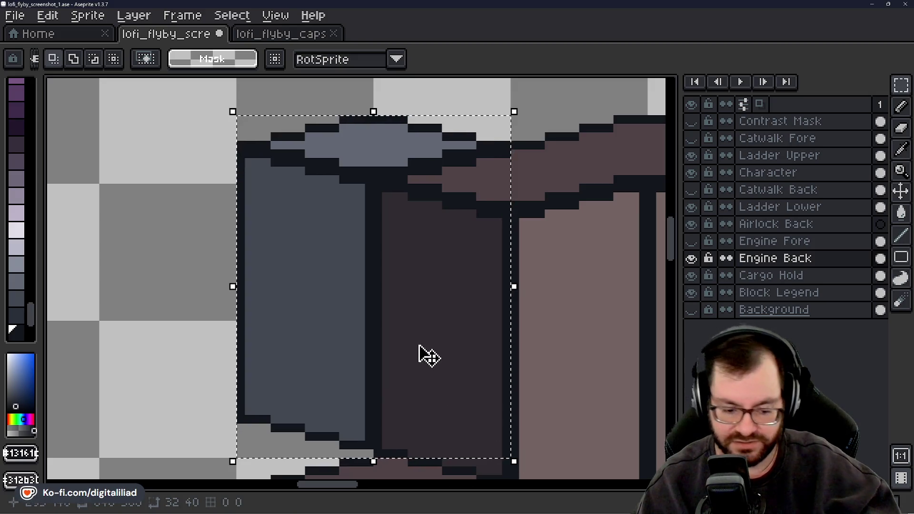
{"action": "scroll", "coordinate": [447, 318], "scroll_direction": "down", "scroll_amount": 2}
{"action": "scroll", "coordinate": [351, 304], "scroll_direction": "up", "scroll_amount": 1}
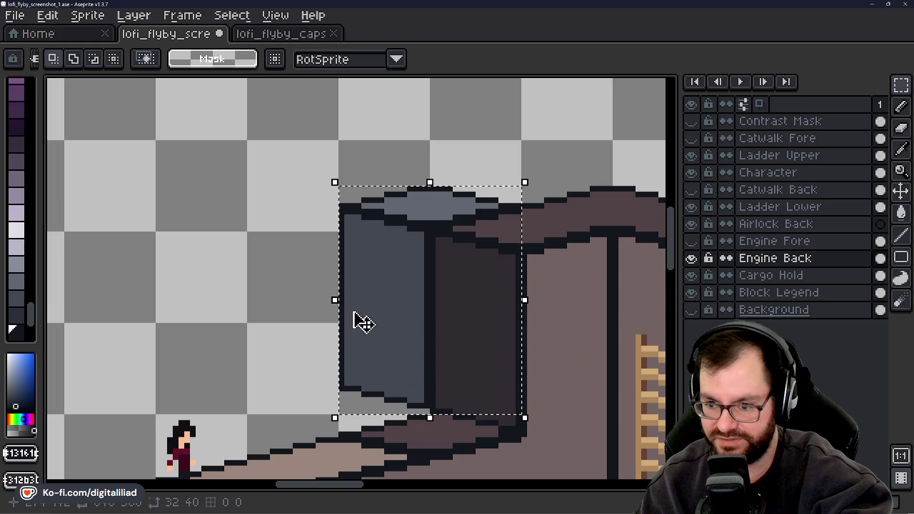
{"action": "mouse_move", "coordinate": [359, 320]}
{"action": "left_mouse_down"}
{"action": "mouse_move", "coordinate": [366, 281]}
{"action": "mouse_move", "coordinate": [298, 271]}
{"action": "mouse_move", "coordinate": [304, 292]}
{"action": "mouse_move", "coordinate": [389, 302]}
{"action": "mouse_move", "coordinate": [227, 247]}
{"action": "mouse_move", "coordinate": [219, 253]}
{"action": "left_mouse_up"}
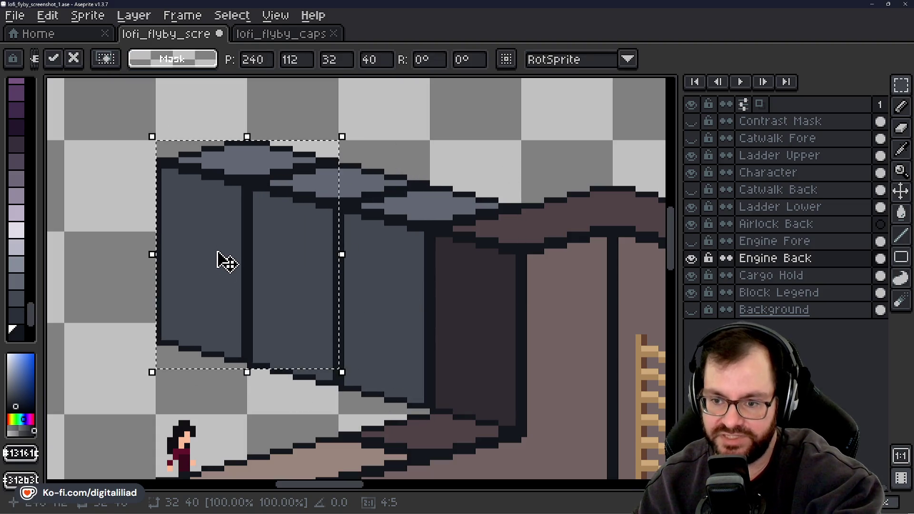
{"action": "left_click_drag", "start_coordinate": [326, 302], "coordinate": [408, 299]}
{"action": "scroll", "coordinate": [408, 309], "scroll_direction": "down", "scroll_amount": 1}
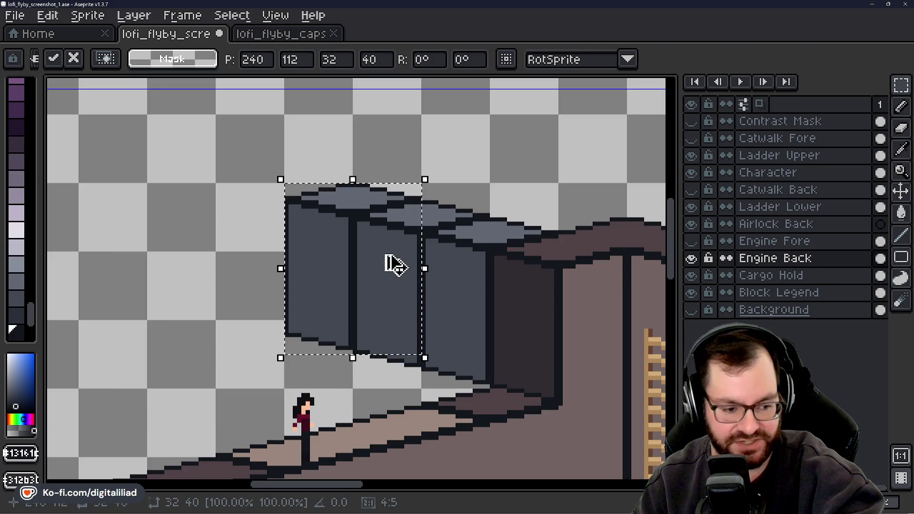
{"action": "mouse_move", "coordinate": [379, 269]}
{"action": "left_mouse_down"}
{"action": "mouse_move", "coordinate": [301, 260]}
{"action": "mouse_move", "coordinate": [289, 280]}
{"action": "mouse_move", "coordinate": [310, 283]}
{"action": "left_mouse_up"}
{"action": "scroll", "coordinate": [385, 268], "scroll_direction": "down", "scroll_amount": 1}
Drag the end engine section up-left to position 208,104 and settle it in place
{"action": "left_click_drag", "start_coordinate": [337, 228], "coordinate": [346, 264]}
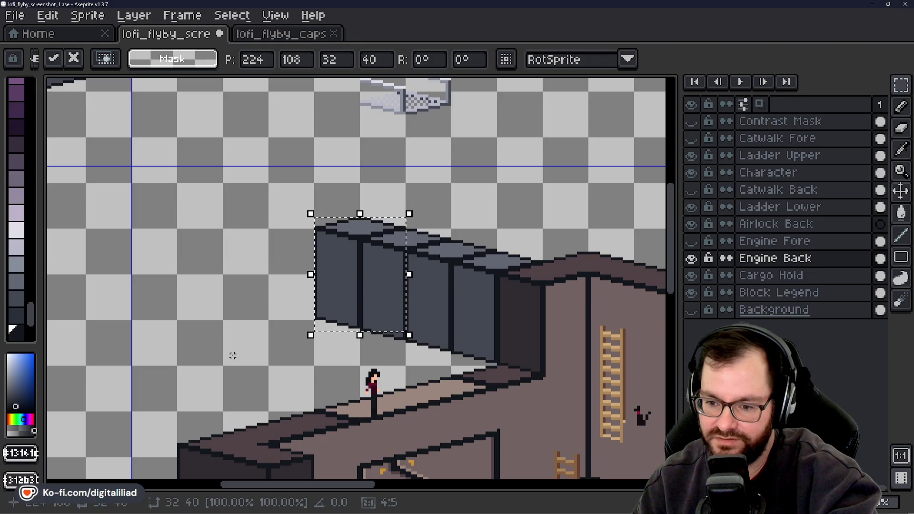
{"action": "left_click_drag", "start_coordinate": [383, 304], "coordinate": [319, 285]}
{"action": "scroll", "coordinate": [293, 328], "scroll_direction": "down", "scroll_amount": 2}
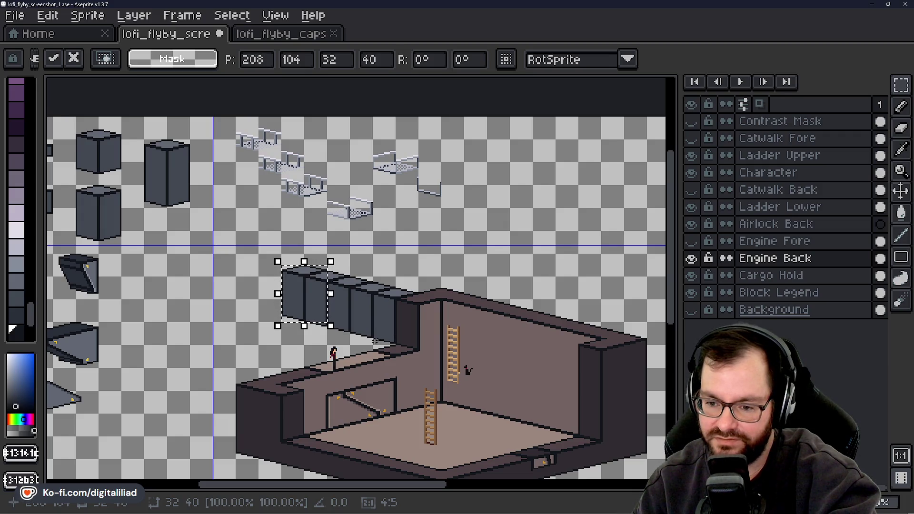
{"action": "scroll", "coordinate": [264, 343], "scroll_direction": "up", "scroll_amount": 2}
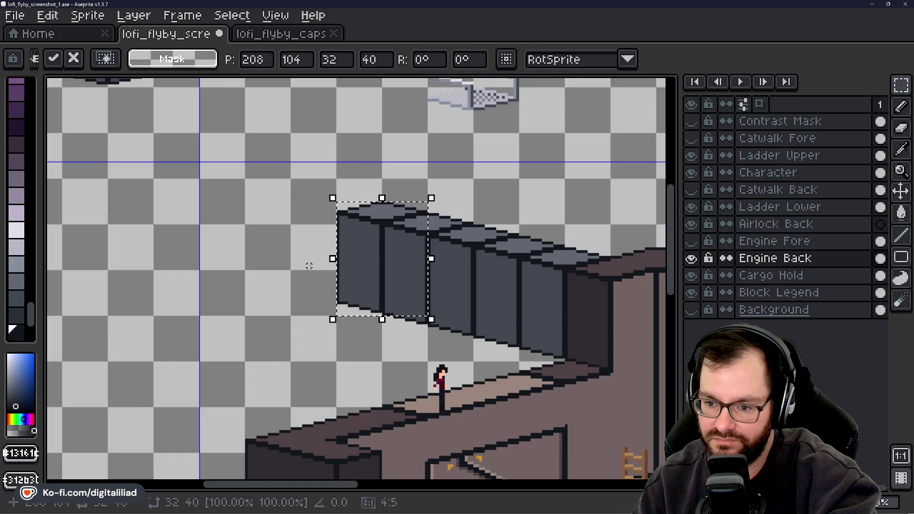
{"action": "mouse_move", "coordinate": [295, 303]}
{"action": "left_mouse_down"}
{"action": "mouse_move", "coordinate": [310, 310]}
{"action": "mouse_move", "coordinate": [305, 284]}
{"action": "left_mouse_up"}
{"action": "scroll", "coordinate": [305, 284], "scroll_direction": "down", "scroll_amount": 3}
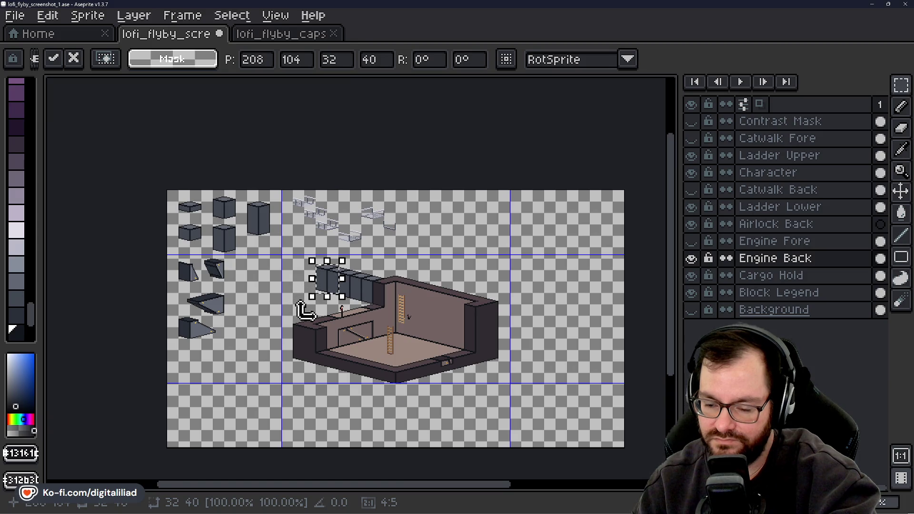
{"action": "scroll", "coordinate": [301, 311], "scroll_direction": "up", "scroll_amount": 3}
{"action": "scroll", "coordinate": [305, 317], "scroll_direction": "down", "scroll_amount": 2}
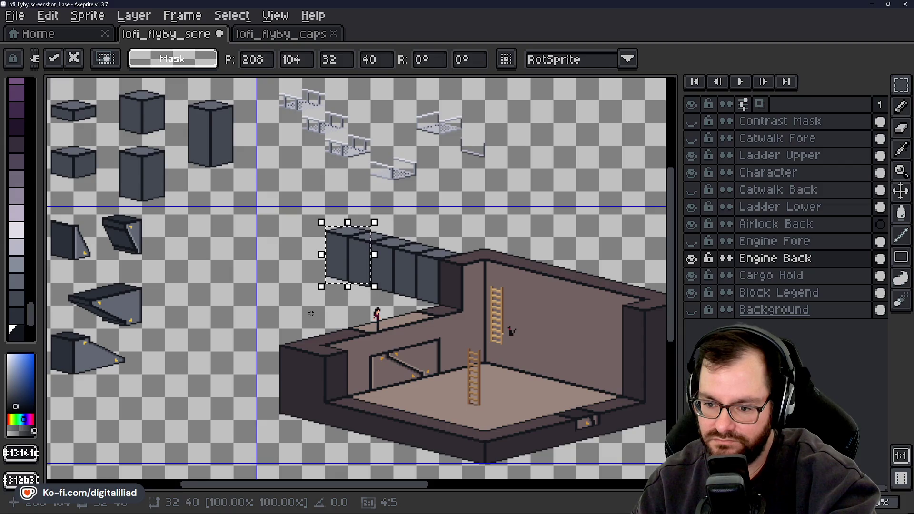
{"action": "scroll", "coordinate": [311, 314], "scroll_direction": "up", "scroll_amount": 3}
{"action": "key", "text": "ctrl+z"}
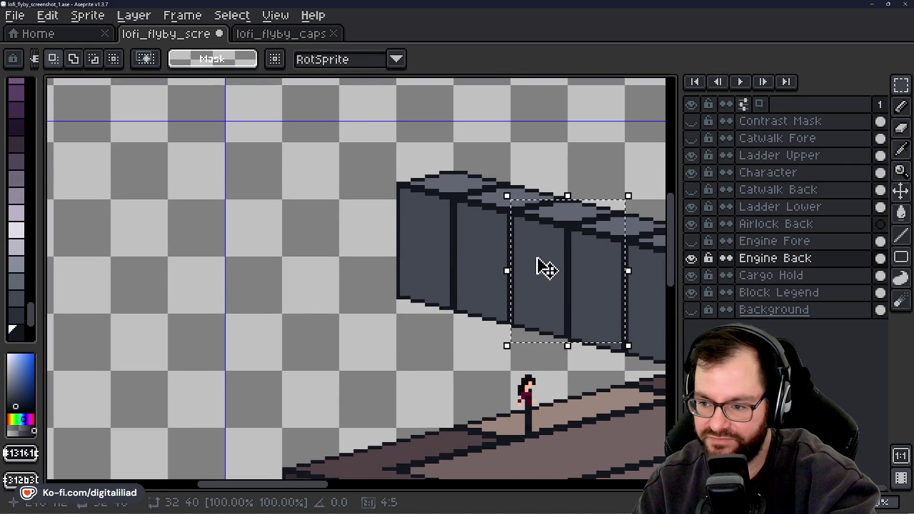
Shift the engine wall's two left-end blocks up and to the left, and commit the move
{"action": "mouse_move", "coordinate": [537, 258]}
{"action": "left_mouse_down"}
{"action": "mouse_move", "coordinate": [410, 200]}
{"action": "mouse_move", "coordinate": [362, 215]}
{"action": "left_mouse_up"}
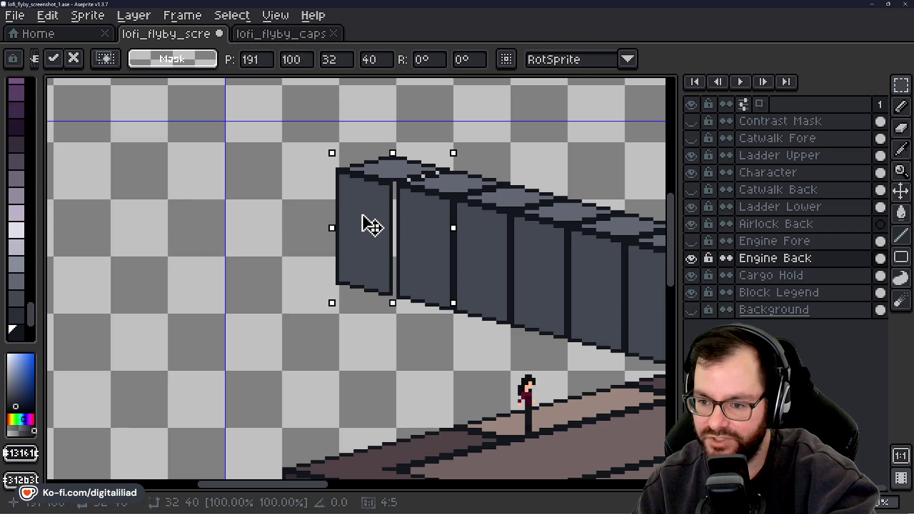
{"action": "scroll", "coordinate": [366, 220], "scroll_direction": "down", "scroll_amount": 2}
{"action": "key", "text": "Return"}
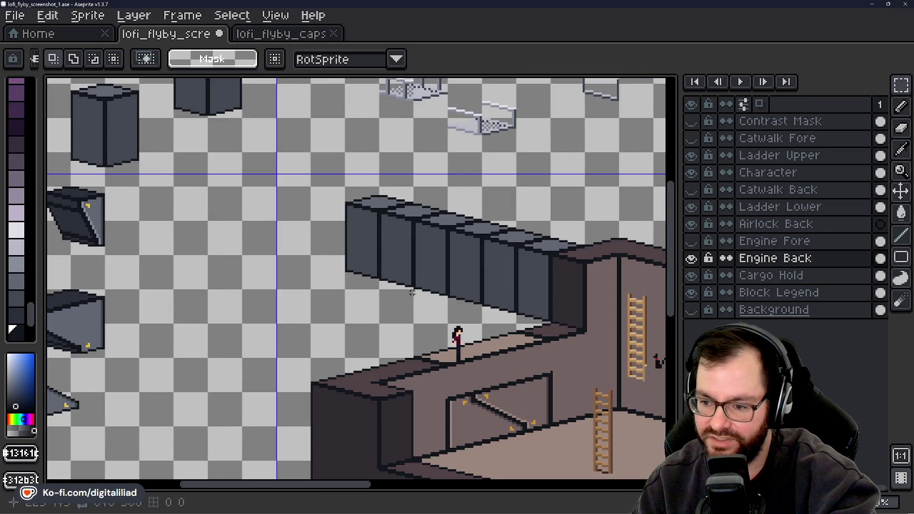
{"action": "left_click_drag", "start_coordinate": [412, 292], "coordinate": [366, 303]}
{"action": "scroll", "coordinate": [473, 329], "scroll_direction": "up", "scroll_amount": 1}
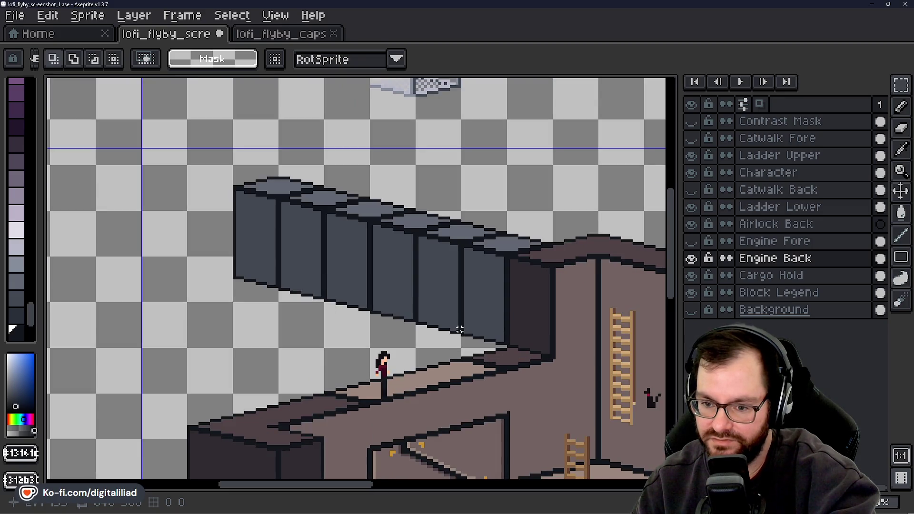
{"action": "scroll", "coordinate": [459, 329], "scroll_direction": "down", "scroll_amount": 3}
{"action": "scroll", "coordinate": [460, 330], "scroll_direction": "up", "scroll_amount": 3}
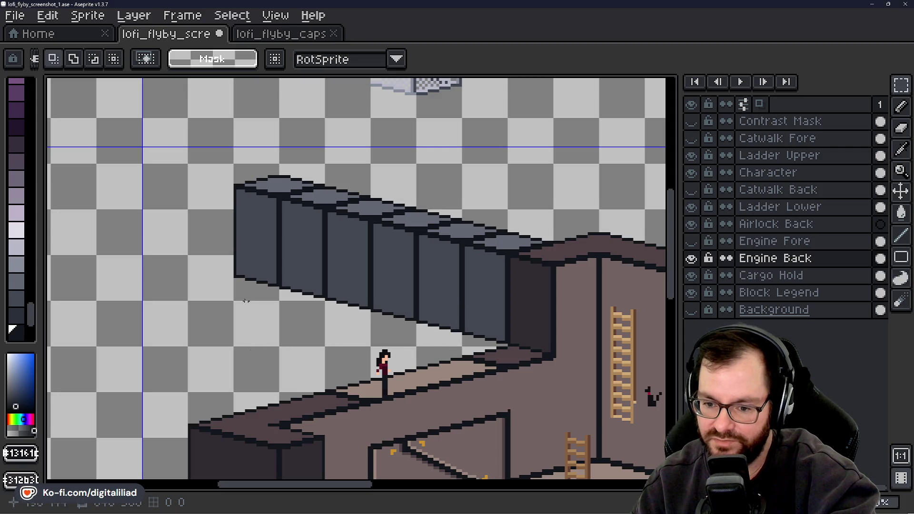
Paste a wall-block copy at the wall's left end, then undo the leftmost column
{"action": "mouse_move", "coordinate": [232, 253]}
{"action": "left_mouse_down"}
{"action": "mouse_move", "coordinate": [481, 297]}
{"action": "mouse_move", "coordinate": [364, 318]}
{"action": "left_mouse_up"}
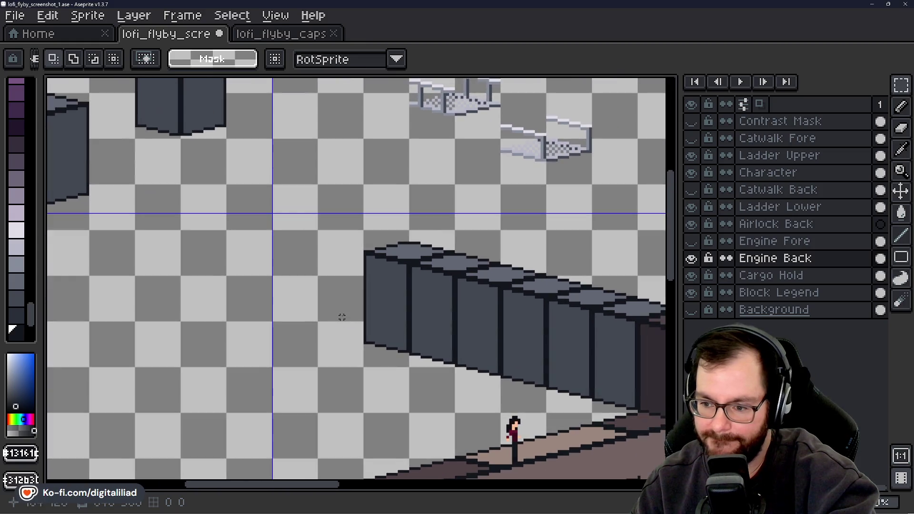
{"action": "key", "text": "ctrl+v"}
{"action": "left_click_drag", "start_coordinate": [535, 328], "coordinate": [361, 288]}
{"action": "scroll", "coordinate": [347, 292], "scroll_direction": "down", "scroll_amount": 4}
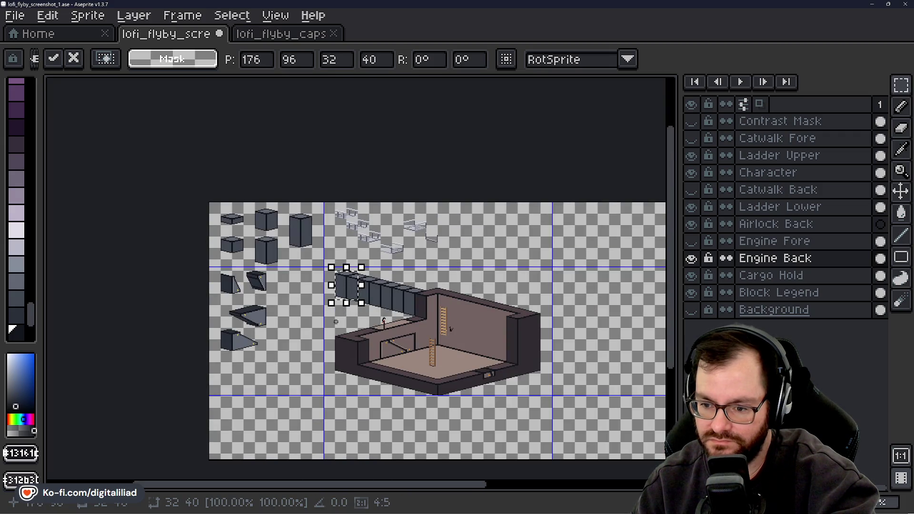
{"action": "scroll", "coordinate": [326, 311], "scroll_direction": "up", "scroll_amount": 4}
{"action": "left_click", "coordinate": [326, 310]}
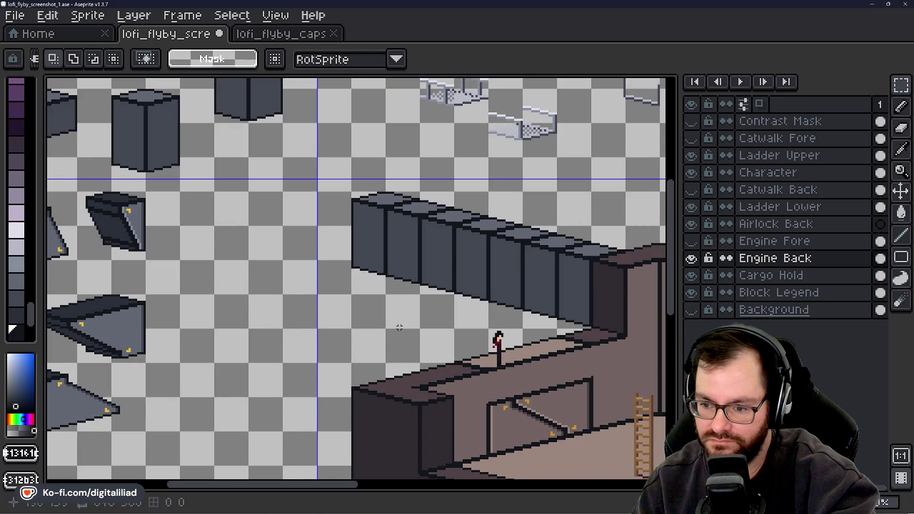
{"action": "scroll", "coordinate": [368, 303], "scroll_direction": "down", "scroll_amount": 4}
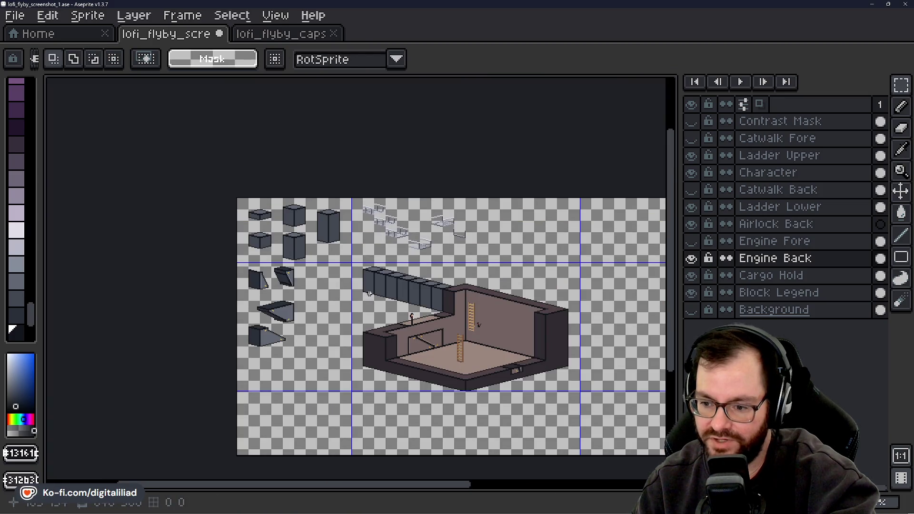
{"action": "scroll", "coordinate": [370, 293], "scroll_direction": "up", "scroll_amount": 4}
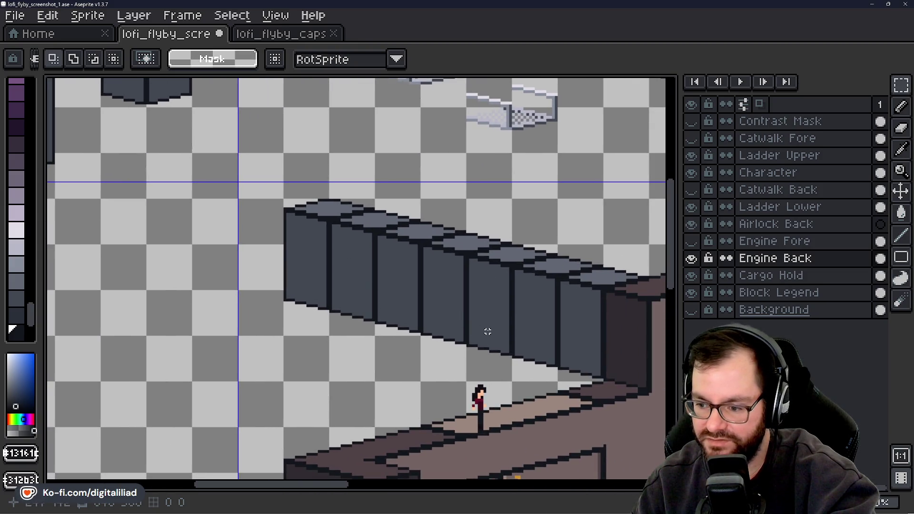
{"action": "key", "text": "ctrl+z"}
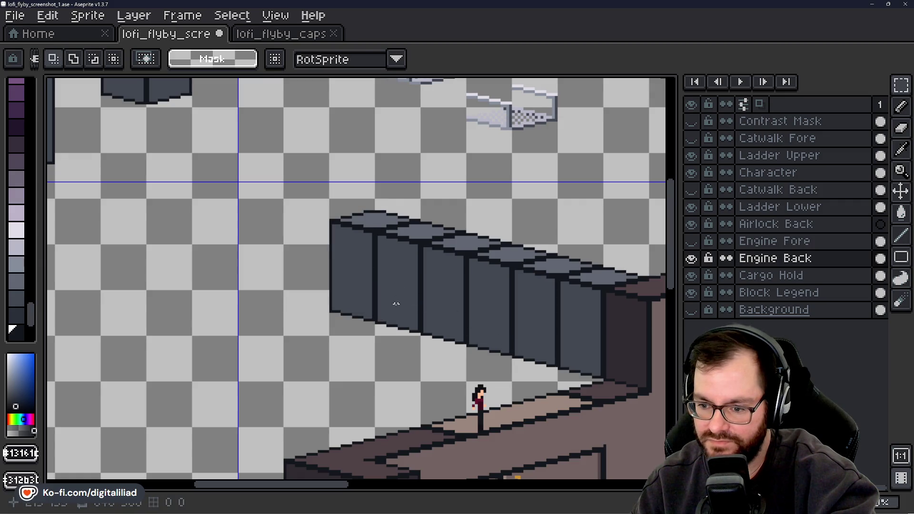
Paste another block copy further left, then take the extra paste back
{"action": "left_click_drag", "start_coordinate": [396, 304], "coordinate": [463, 322]}
{"action": "key", "text": "ctrl+v"}
{"action": "mouse_move", "coordinate": [573, 347]}
{"action": "left_mouse_down"}
{"action": "mouse_move", "coordinate": [448, 339]}
{"action": "mouse_move", "coordinate": [393, 318]}
{"action": "left_mouse_up"}
{"action": "key", "text": "ctrl+z"}
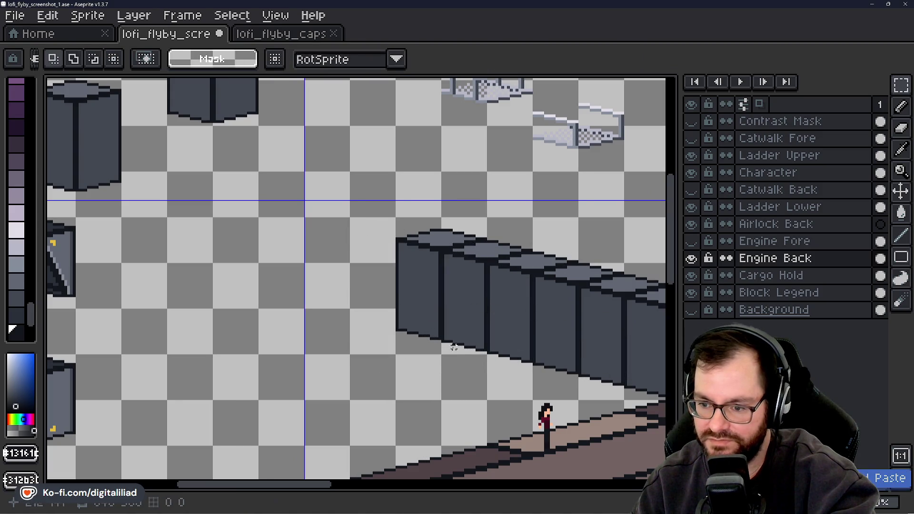
{"action": "scroll", "coordinate": [404, 349], "scroll_direction": "right", "scroll_amount": 1}
{"action": "scroll", "coordinate": [400, 343], "scroll_direction": "down", "scroll_amount": 2}
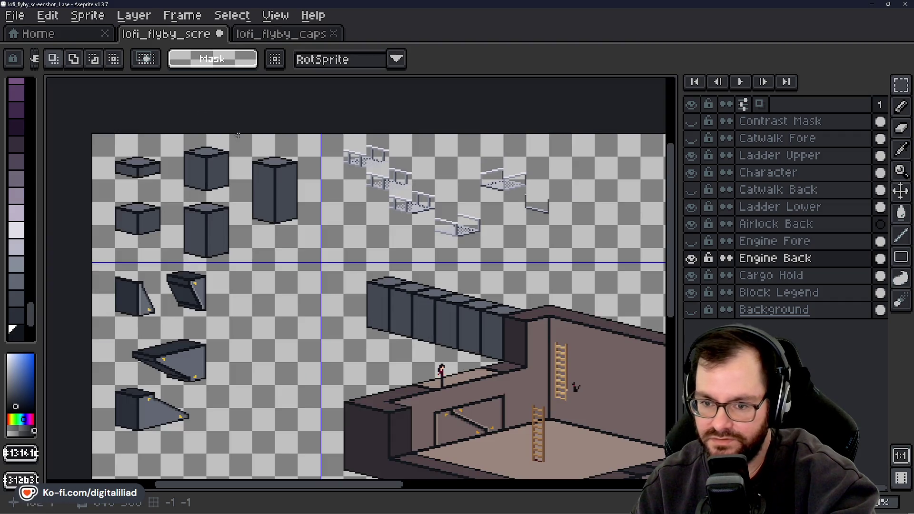
Try pasting the tall legend block beside the wall on Engine Back, then undo it
{"action": "left_click_drag", "start_coordinate": [237, 137], "coordinate": [349, 320]}
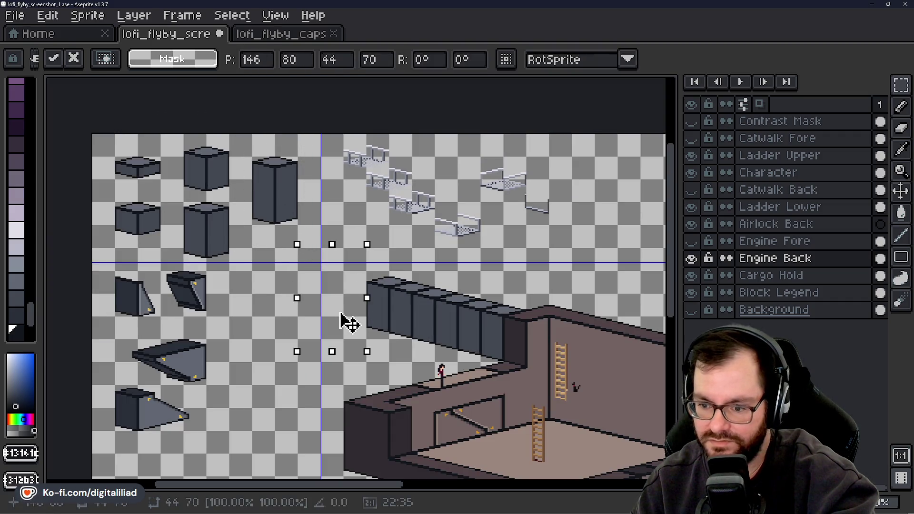
{"action": "left_click", "coordinate": [807, 298]}
{"action": "left_click", "coordinate": [280, 177]}
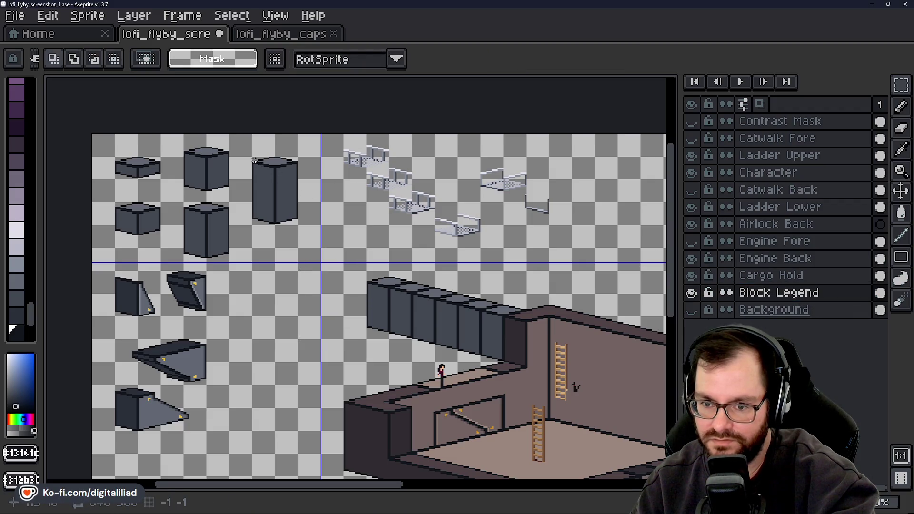
{"action": "mouse_move", "coordinate": [254, 158]}
{"action": "left_mouse_down"}
{"action": "mouse_move", "coordinate": [296, 215]}
{"action": "mouse_move", "coordinate": [316, 280]}
{"action": "mouse_move", "coordinate": [347, 320]}
{"action": "left_mouse_up"}
{"action": "key", "text": "ctrl+z"}
{"action": "left_click", "coordinate": [775, 260]}
{"action": "key", "text": "ctrl+v"}
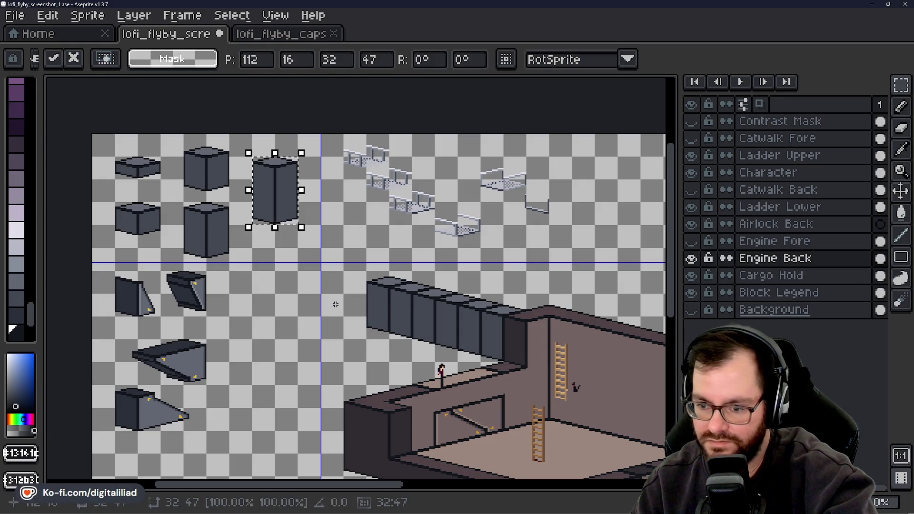
{"action": "mouse_move", "coordinate": [286, 202]}
{"action": "left_mouse_down"}
{"action": "mouse_move", "coordinate": [362, 330]}
{"action": "mouse_move", "coordinate": [379, 327]}
{"action": "left_mouse_up"}
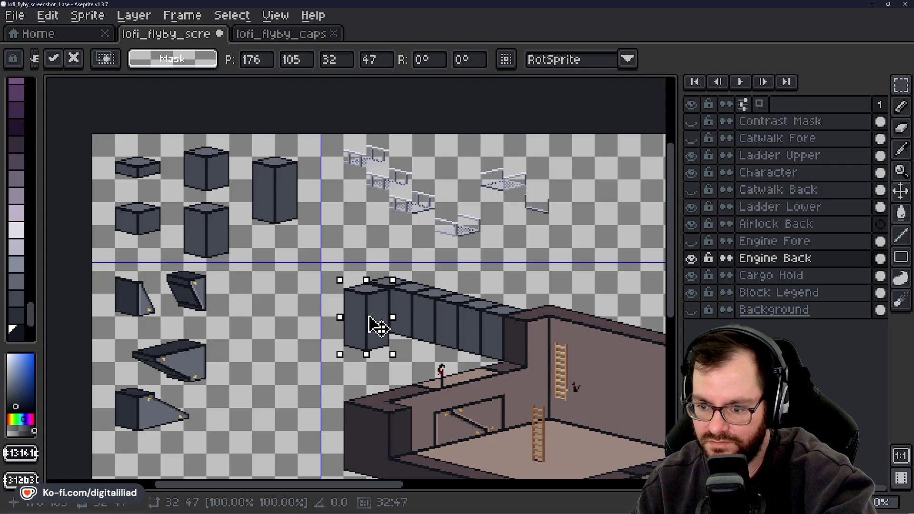
{"action": "key", "text": "ctrl+z"}
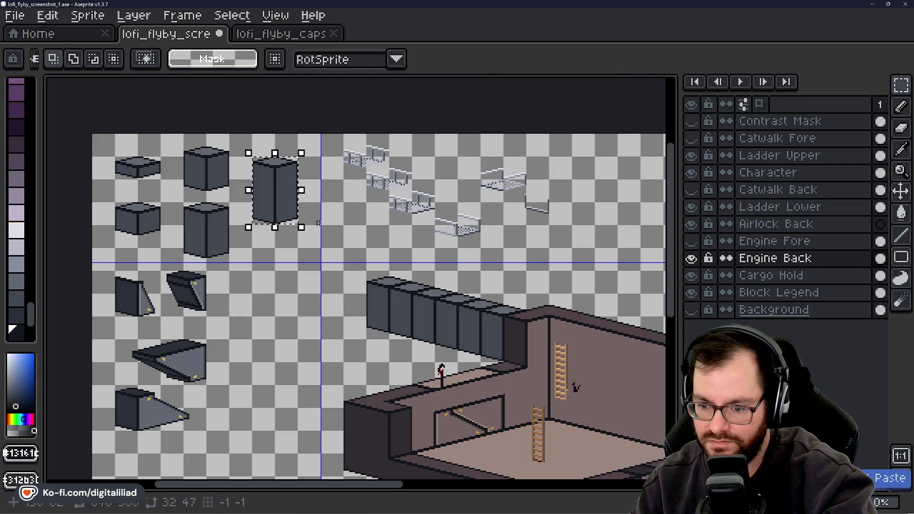
{"action": "left_click", "coordinate": [252, 204]}
{"action": "left_click", "coordinate": [202, 200]}
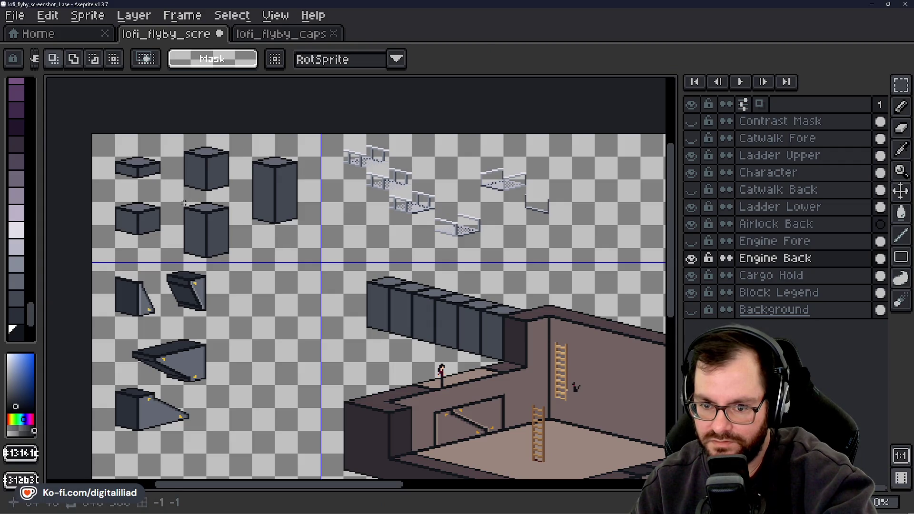
Place the legend's lower cube block at the wall's left end on Engine Back, at 176, 104
{"action": "left_click_drag", "start_coordinate": [184, 203], "coordinate": [229, 259]}
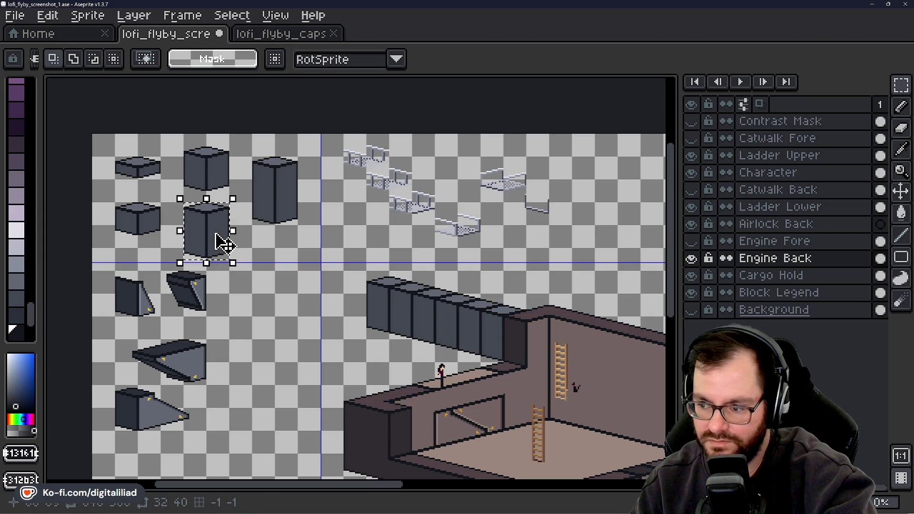
{"action": "left_click", "coordinate": [812, 297]}
{"action": "left_click", "coordinate": [218, 241]}
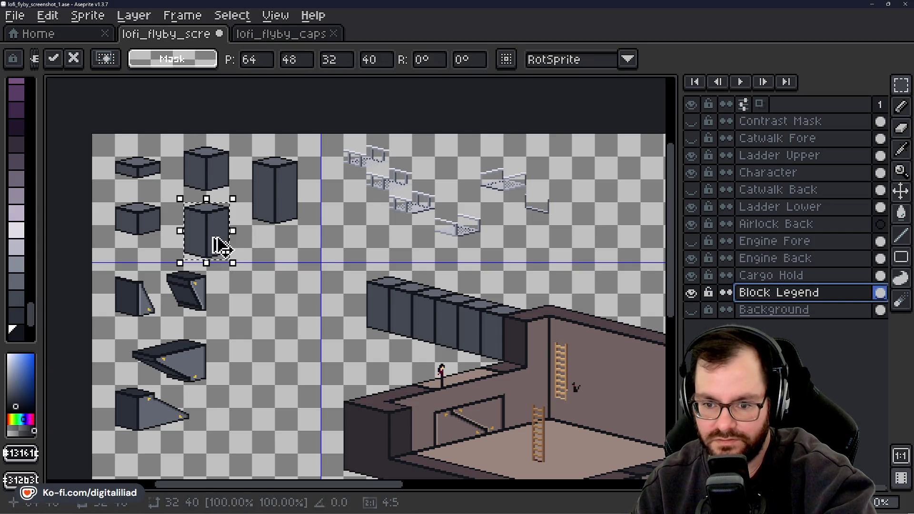
{"action": "left_click", "coordinate": [748, 259]}
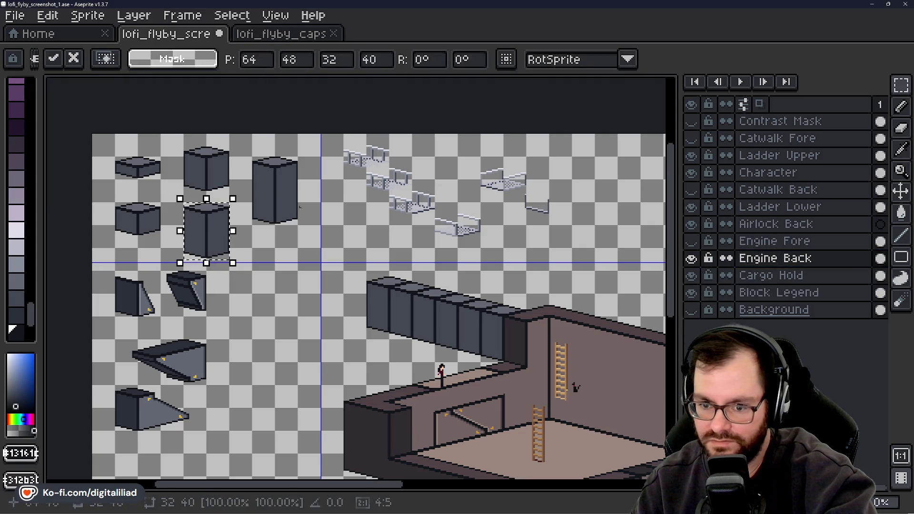
{"action": "mouse_move", "coordinate": [230, 231]}
{"action": "left_mouse_down"}
{"action": "mouse_move", "coordinate": [357, 332]}
{"action": "mouse_move", "coordinate": [414, 287]}
{"action": "left_mouse_up"}
{"action": "scroll", "coordinate": [373, 318], "scroll_direction": "up", "scroll_amount": 5}
{"action": "scroll", "coordinate": [383, 299], "scroll_direction": "down", "scroll_amount": 3}
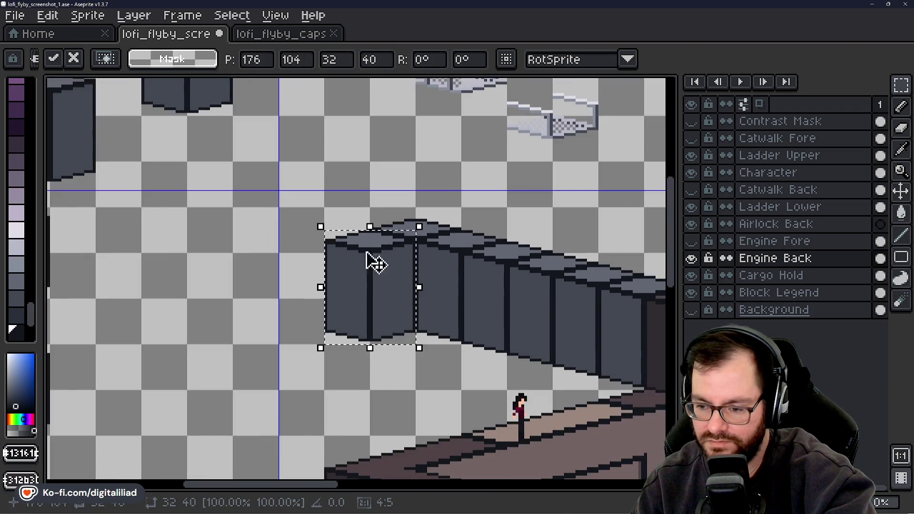
{"action": "key", "text": "Return"}
{"action": "scroll", "coordinate": [368, 225], "scroll_direction": "down", "scroll_amount": 2}
{"action": "scroll", "coordinate": [367, 225], "scroll_direction": "up", "scroll_amount": 1}
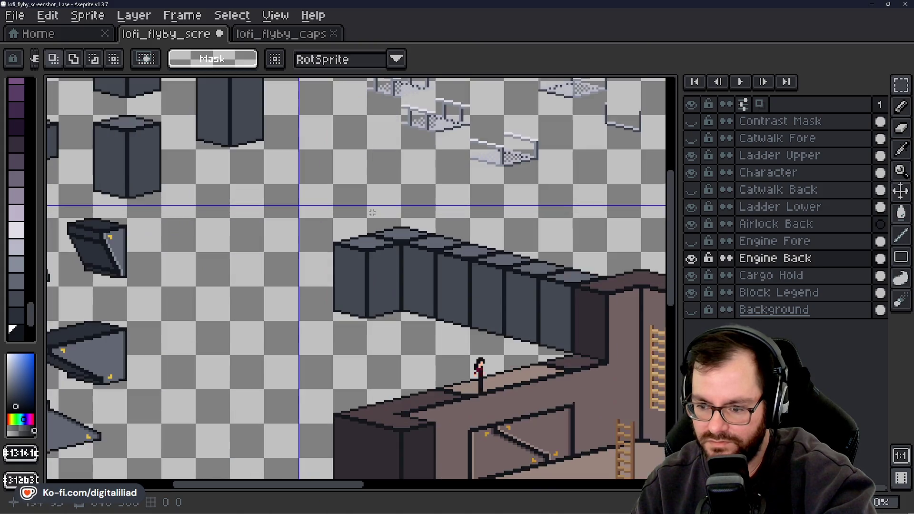
{"action": "scroll", "coordinate": [429, 307], "scroll_direction": "down", "scroll_amount": 1}
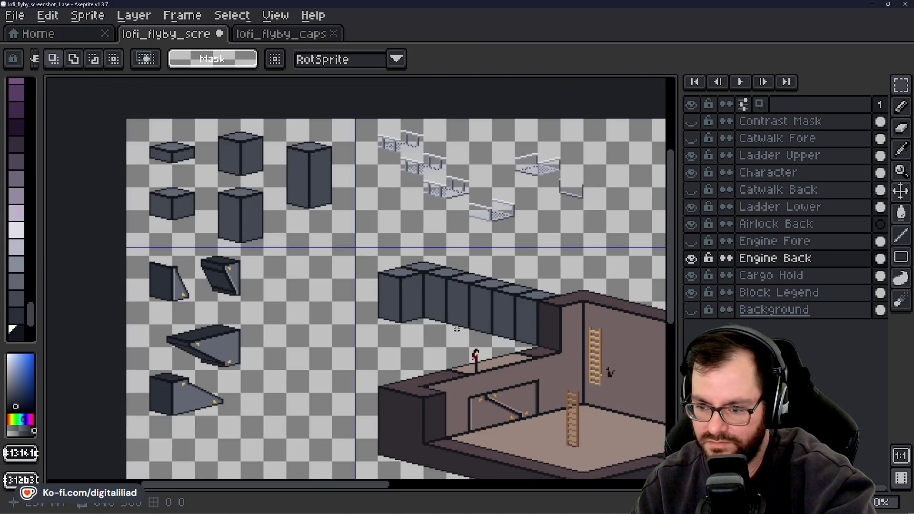
{"action": "scroll", "coordinate": [438, 306], "scroll_direction": "up", "scroll_amount": 1}
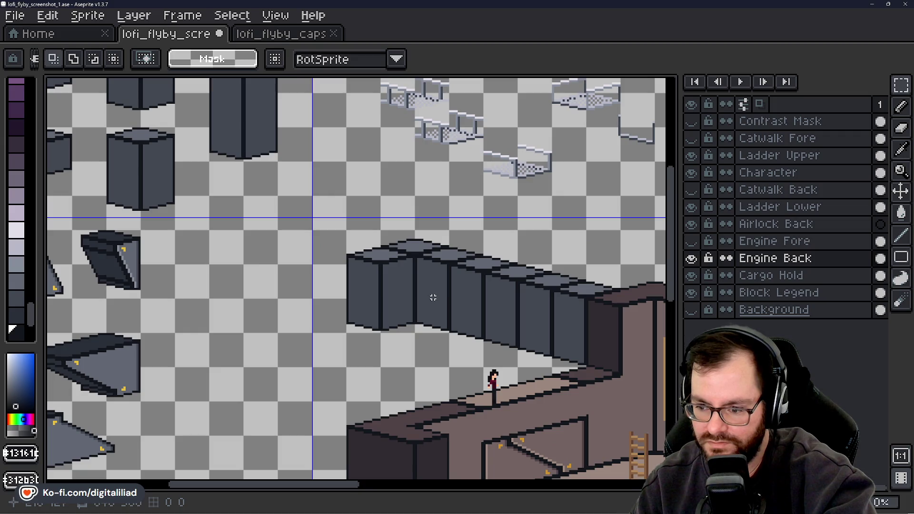
{"action": "scroll", "coordinate": [427, 340], "scroll_direction": "down", "scroll_amount": 2}
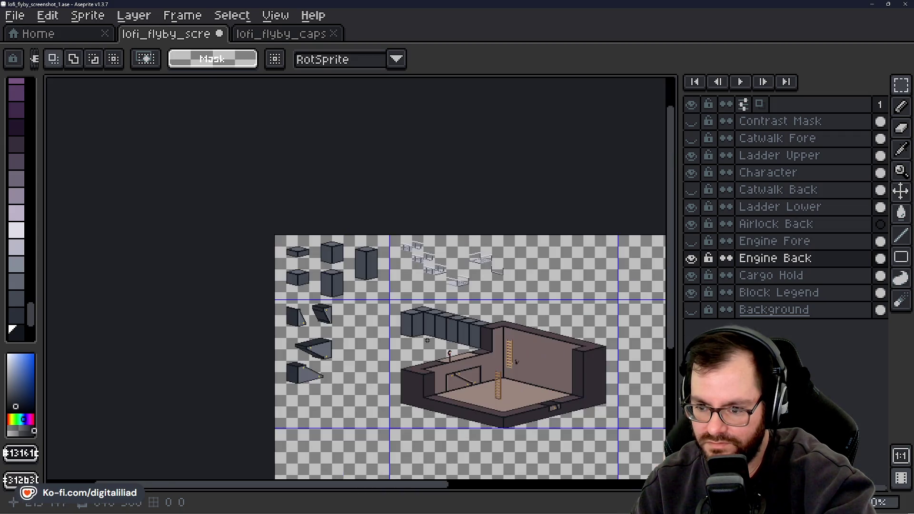
{"action": "scroll", "coordinate": [432, 346], "scroll_direction": "up", "scroll_amount": 2}
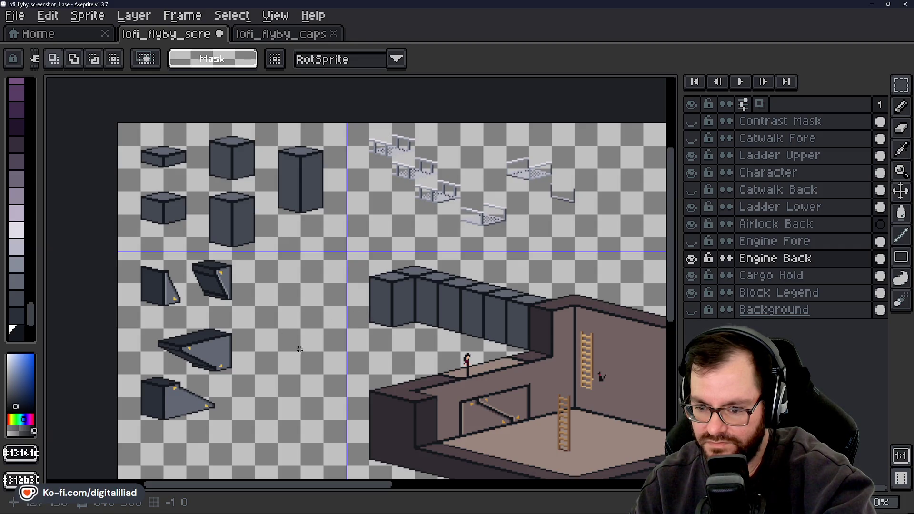
{"action": "scroll", "coordinate": [307, 344], "scroll_direction": "down", "scroll_amount": 3}
{"action": "scroll", "coordinate": [306, 343], "scroll_direction": "up", "scroll_amount": 3}
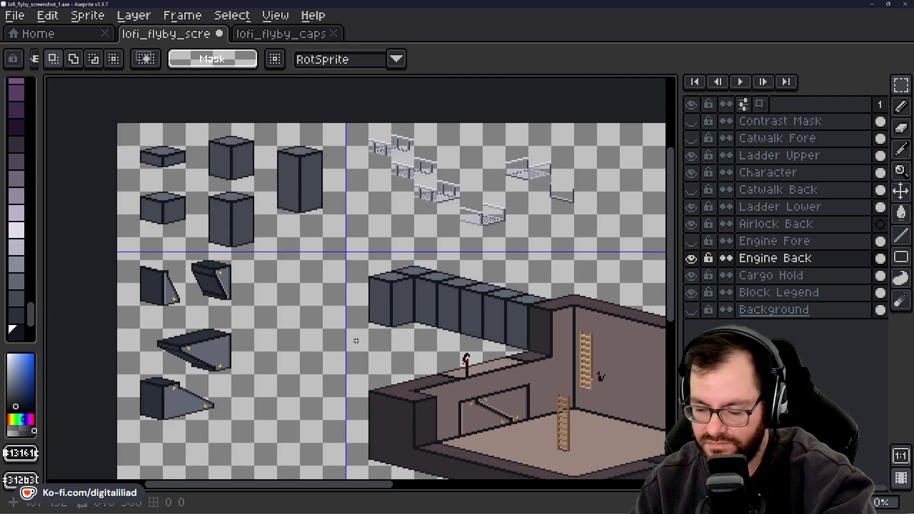
{"action": "scroll", "coordinate": [331, 347], "scroll_direction": "down", "scroll_amount": 2}
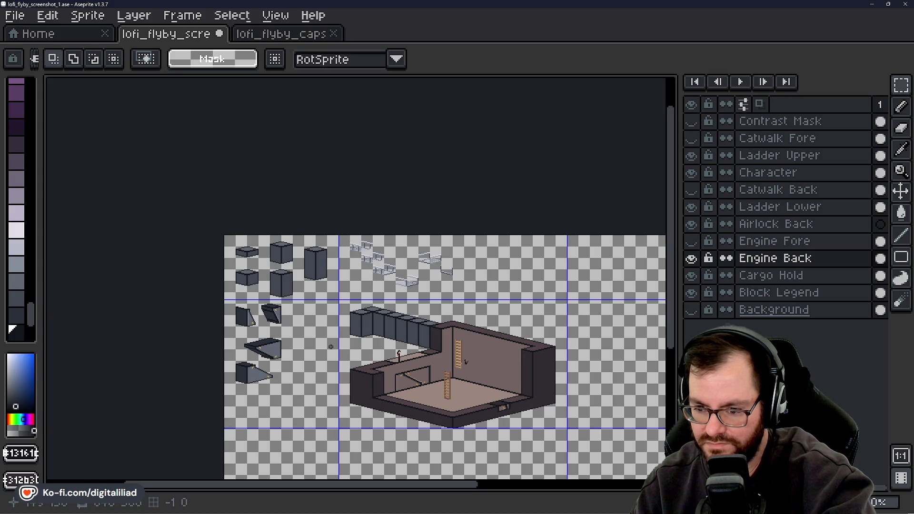
{"action": "scroll", "coordinate": [331, 346], "scroll_direction": "up", "scroll_amount": 2}
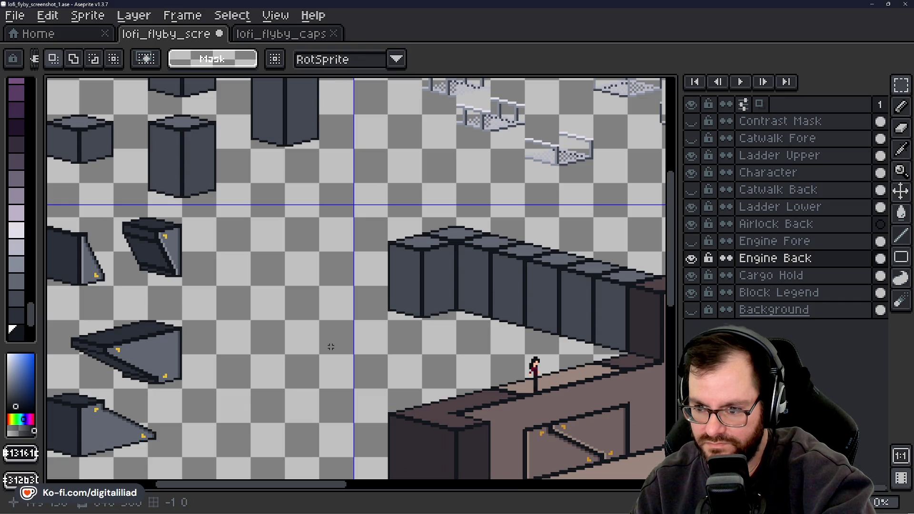
Move the engine wall's leftmost section up-left and commit, then undo the move
{"action": "left_click_drag", "start_coordinate": [385, 323], "coordinate": [419, 323]}
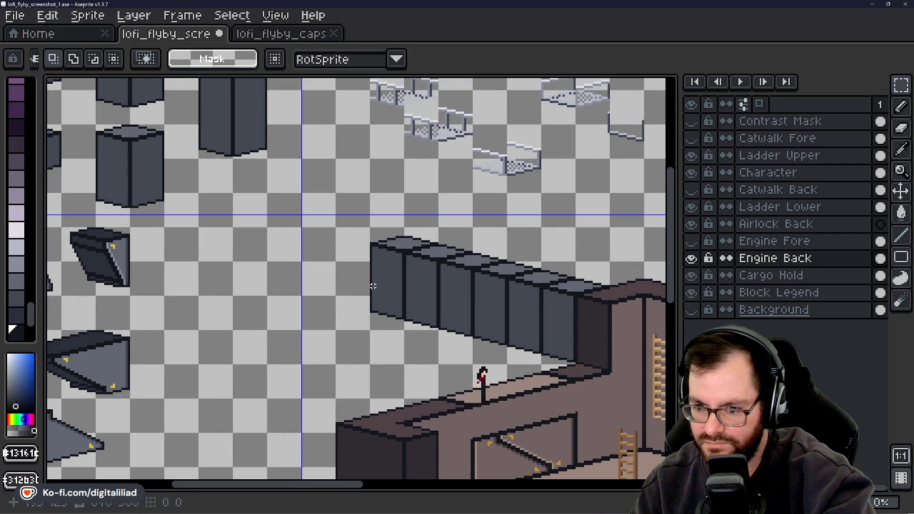
{"action": "scroll", "coordinate": [367, 260], "scroll_direction": "up", "scroll_amount": 1}
{"action": "left_click_drag", "start_coordinate": [347, 175], "coordinate": [508, 381]}
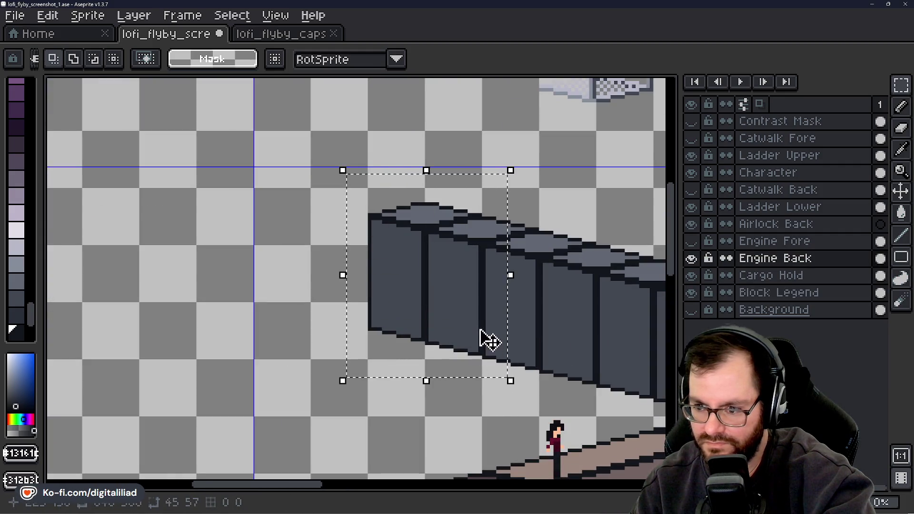
{"action": "mouse_move", "coordinate": [485, 339]}
{"action": "left_mouse_down"}
{"action": "mouse_move", "coordinate": [465, 310]}
{"action": "mouse_move", "coordinate": [383, 294]}
{"action": "mouse_move", "coordinate": [387, 310]}
{"action": "mouse_move", "coordinate": [402, 294]}
{"action": "mouse_move", "coordinate": [416, 316]}
{"action": "mouse_move", "coordinate": [418, 293]}
{"action": "mouse_move", "coordinate": [421, 302]}
{"action": "left_mouse_up"}
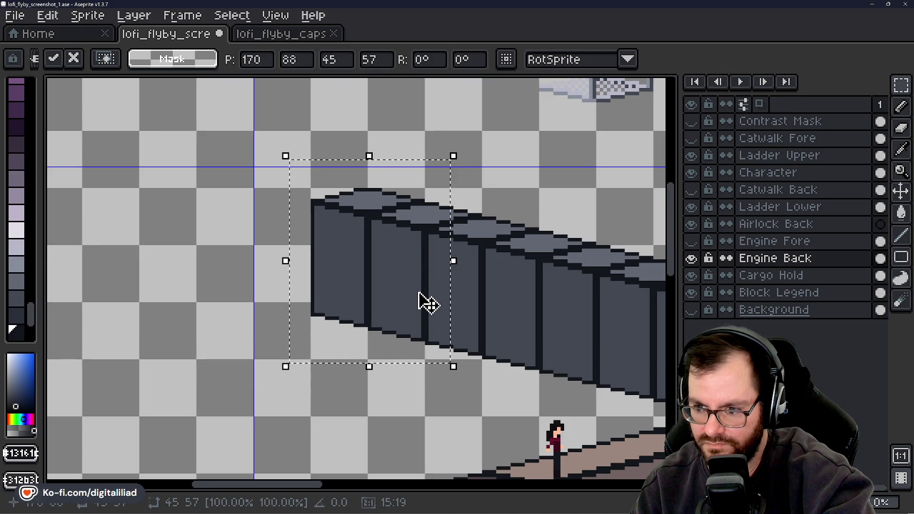
{"action": "scroll", "coordinate": [404, 321], "scroll_direction": "down", "scroll_amount": 1}
{"action": "left_click", "coordinate": [410, 395]}
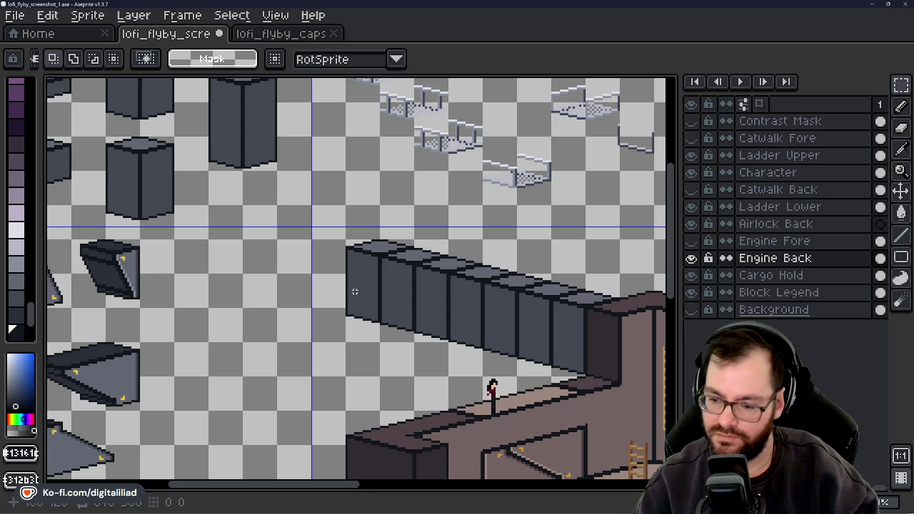
{"action": "scroll", "coordinate": [351, 298], "scroll_direction": "down", "scroll_amount": 1}
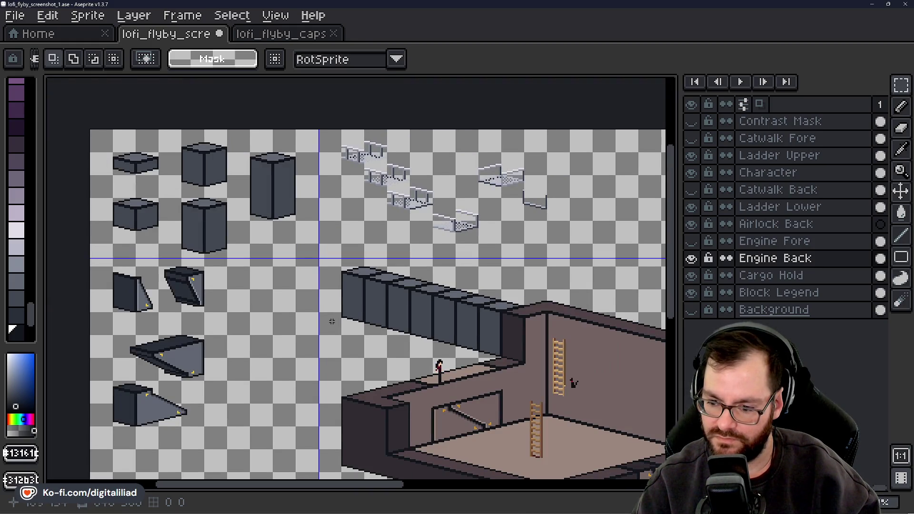
{"action": "scroll", "coordinate": [395, 343], "scroll_direction": "up", "scroll_amount": 1}
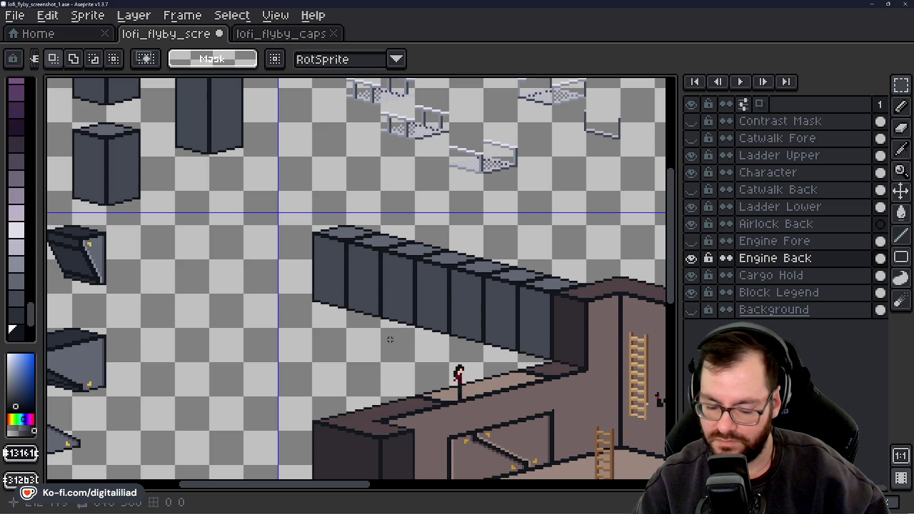
{"action": "key", "text": "ctrl+z"}
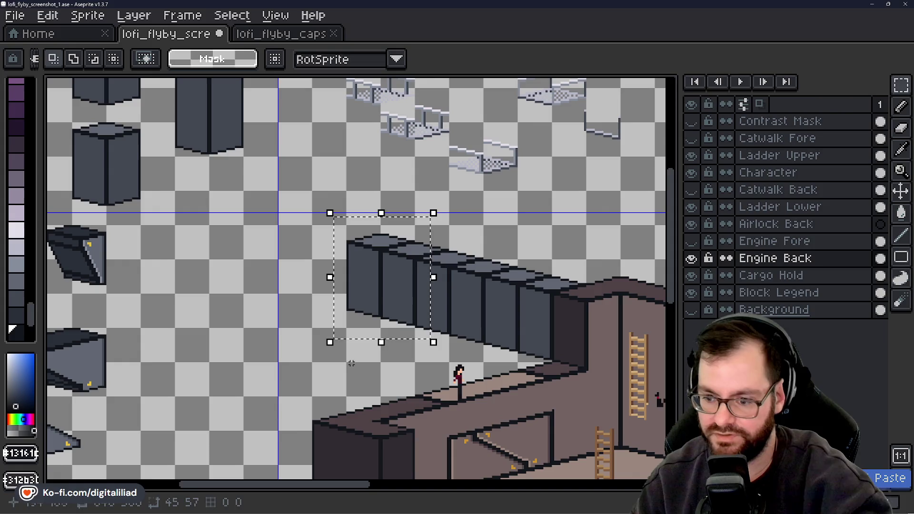
Copy the tall block from the Block Legend layer and save lofi_flyby_screenshot_1.ase
{"action": "key", "text": "ctrl+d"}
{"action": "scroll", "coordinate": [367, 309], "scroll_direction": "left", "scroll_amount": 3}
{"action": "scroll", "coordinate": [367, 310], "scroll_direction": "up", "scroll_amount": 2}
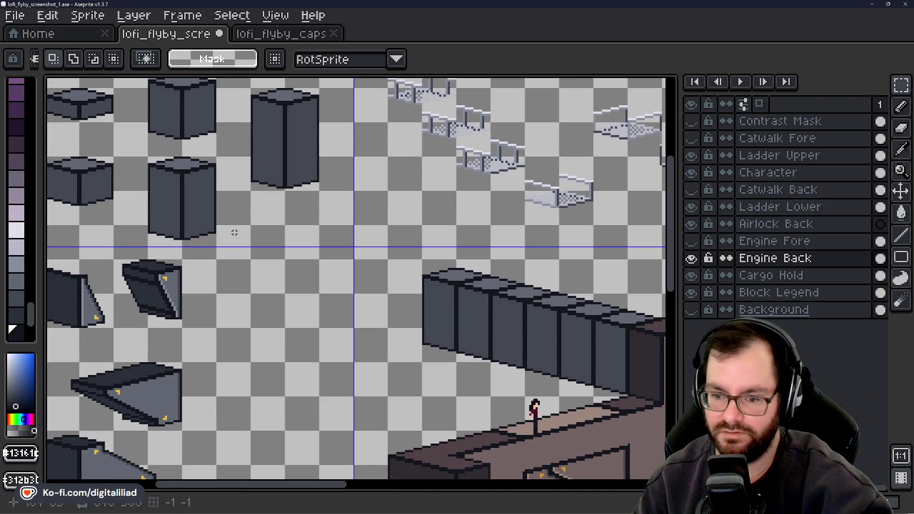
{"action": "left_click", "coordinate": [735, 292]}
{"action": "scroll", "coordinate": [180, 188], "scroll_direction": "up", "scroll_amount": 1}
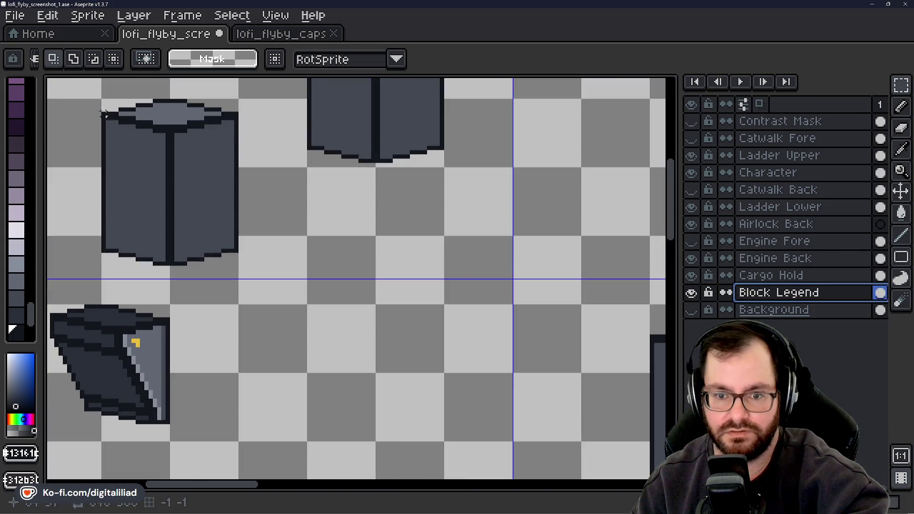
{"action": "mouse_move", "coordinate": [98, 101]}
{"action": "left_mouse_down"}
{"action": "mouse_move", "coordinate": [224, 267]}
{"action": "mouse_move", "coordinate": [237, 269]}
{"action": "left_mouse_up"}
{"action": "key", "text": "ctrl+d"}
{"action": "key", "text": "ctrl+s"}
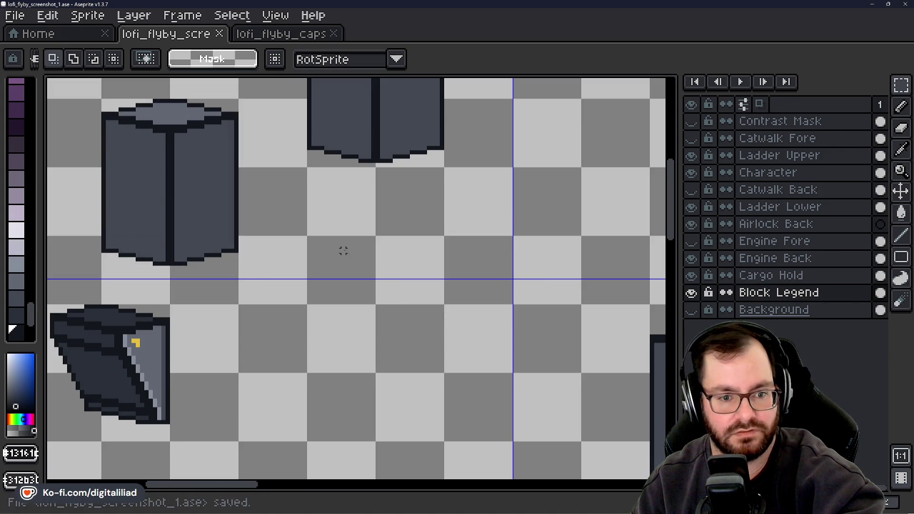
Bring the long engine wall into view and return to the Engine Back layer
{"action": "scroll", "coordinate": [311, 256], "scroll_direction": "down", "scroll_amount": 1}
{"action": "scroll", "coordinate": [310, 255], "scroll_direction": "down", "scroll_amount": 2}
{"action": "scroll", "coordinate": [395, 373], "scroll_direction": "up", "scroll_amount": 2}
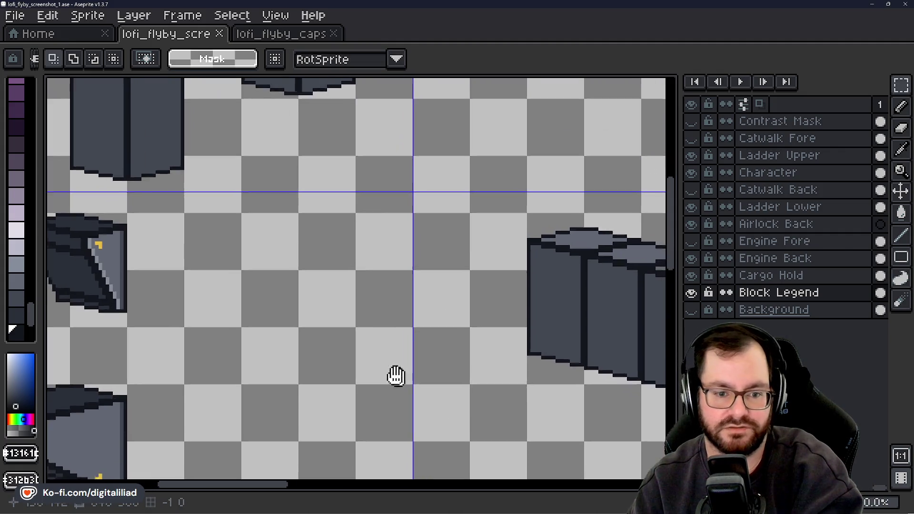
{"action": "left_click_drag", "start_coordinate": [395, 373], "coordinate": [117, 270]}
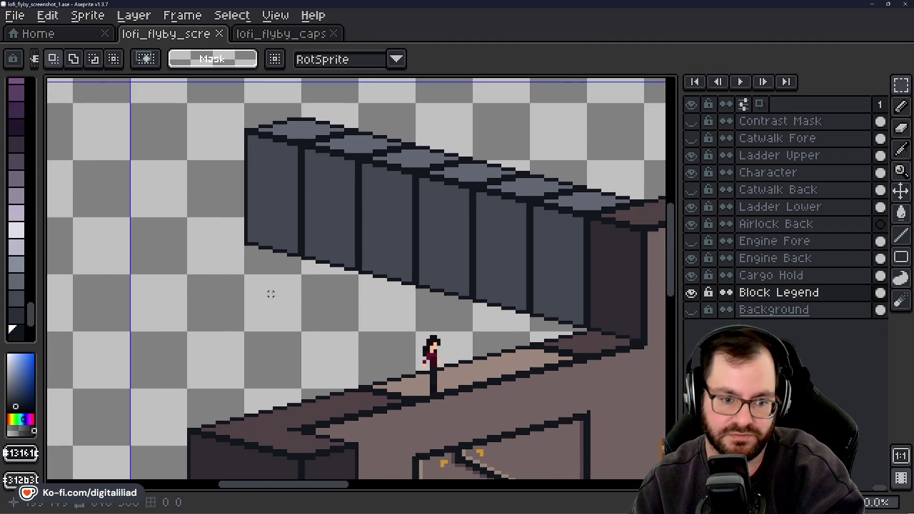
{"action": "mouse_move", "coordinate": [279, 279]}
{"action": "left_mouse_down"}
{"action": "mouse_move", "coordinate": [310, 281]}
{"action": "mouse_move", "coordinate": [271, 284]}
{"action": "mouse_move", "coordinate": [350, 284]}
{"action": "left_mouse_up"}
{"action": "scroll", "coordinate": [270, 282], "scroll_direction": "down", "scroll_amount": 1}
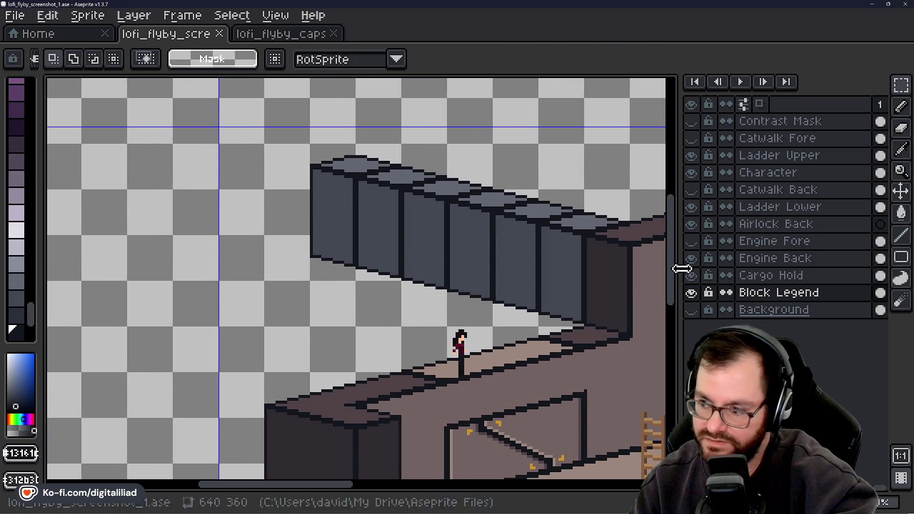
{"action": "left_click", "coordinate": [764, 259]}
Commit the floating engine block in place, nudging it one pixel left
{"action": "scroll", "coordinate": [348, 244], "scroll_direction": "up", "scroll_amount": 1}
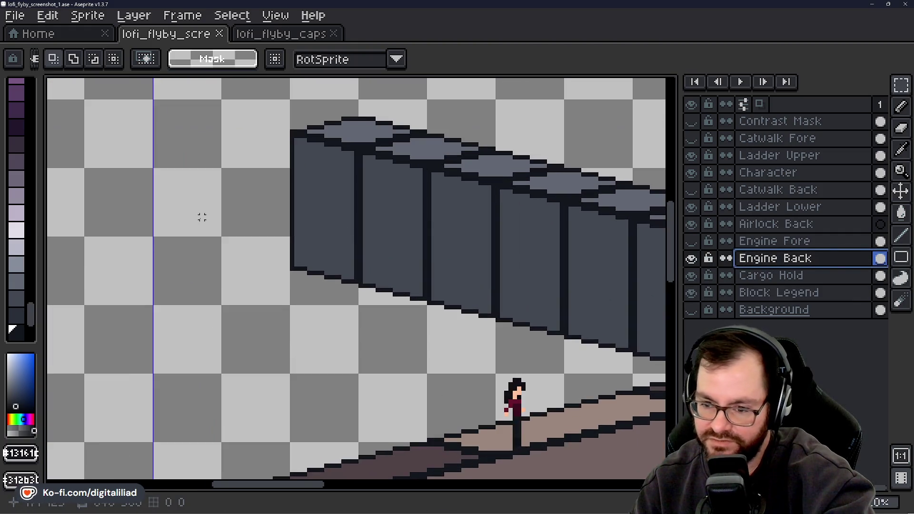
{"action": "scroll", "coordinate": [320, 285], "scroll_direction": "up", "scroll_amount": 1}
{"action": "mouse_move", "coordinate": [320, 286]}
{"action": "left_mouse_down"}
{"action": "mouse_move", "coordinate": [404, 300]}
{"action": "mouse_move", "coordinate": [414, 279]}
{"action": "mouse_move", "coordinate": [405, 269]}
{"action": "left_mouse_up"}
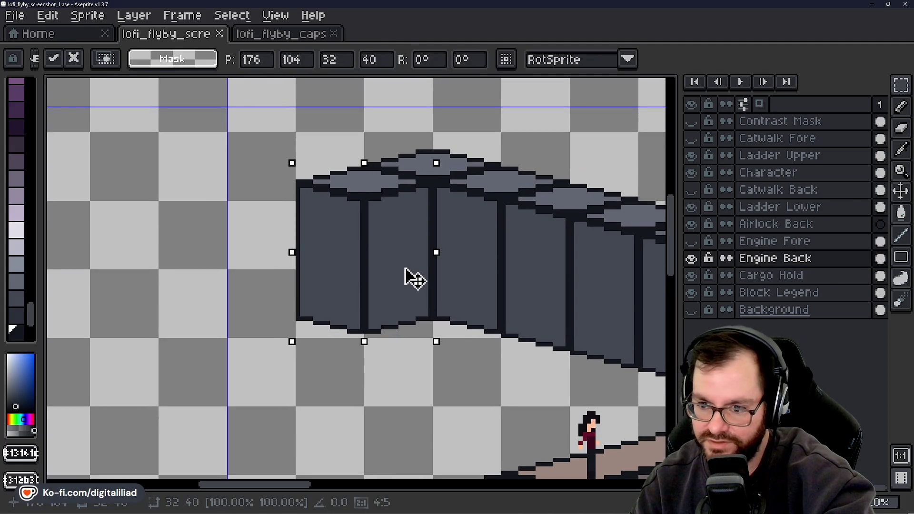
{"action": "left_click", "coordinate": [363, 391]}
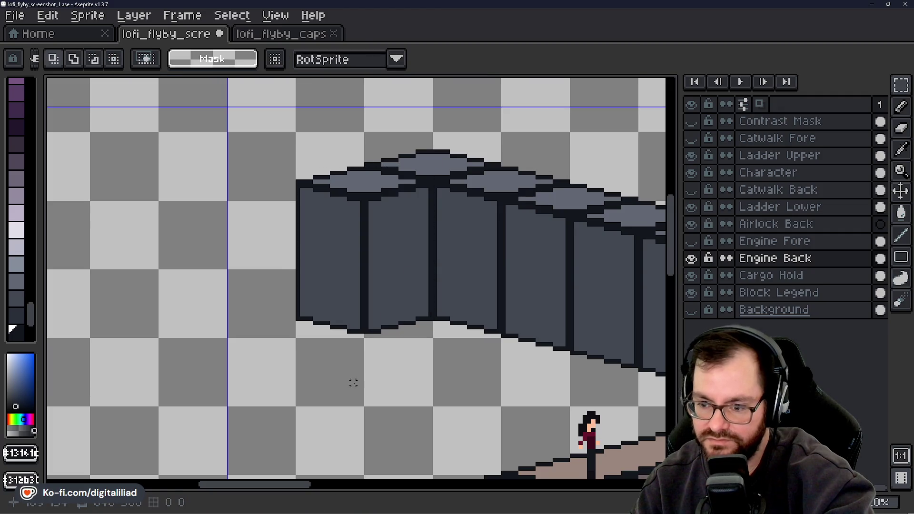
{"action": "mouse_move", "coordinate": [351, 381]}
{"action": "left_mouse_down"}
{"action": "mouse_move", "coordinate": [387, 382]}
{"action": "mouse_move", "coordinate": [375, 294]}
{"action": "mouse_move", "coordinate": [326, 302]}
{"action": "mouse_move", "coordinate": [350, 288]}
{"action": "left_mouse_up"}
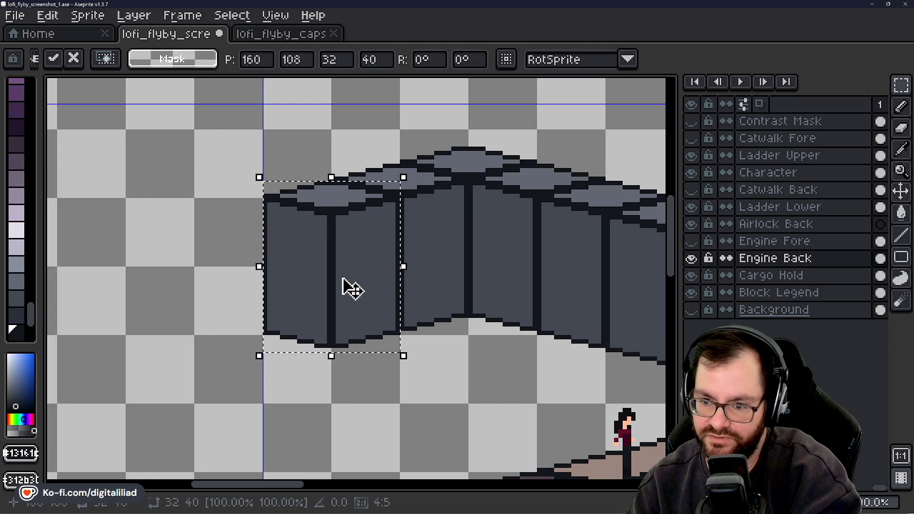
{"action": "key", "text": "Return"}
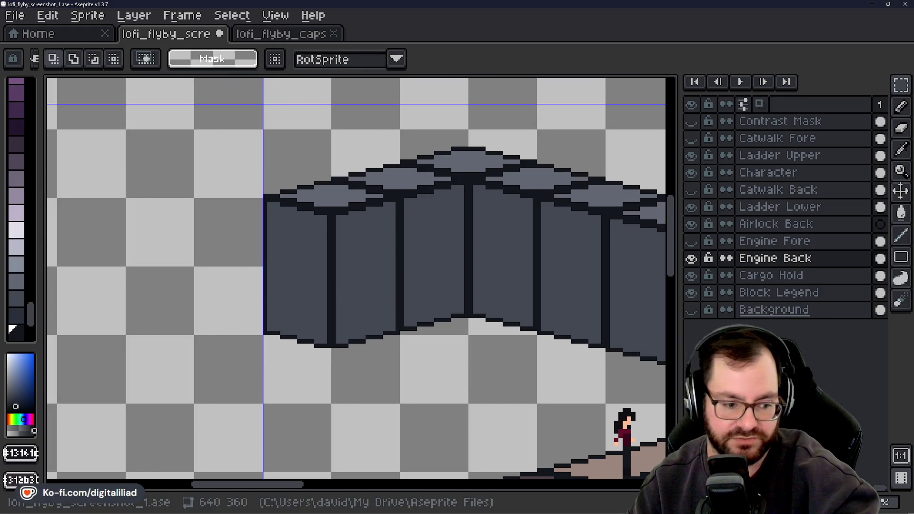
Paste an engine block copy and commit it at the wall's left end
{"action": "key", "text": "ctrl+v"}
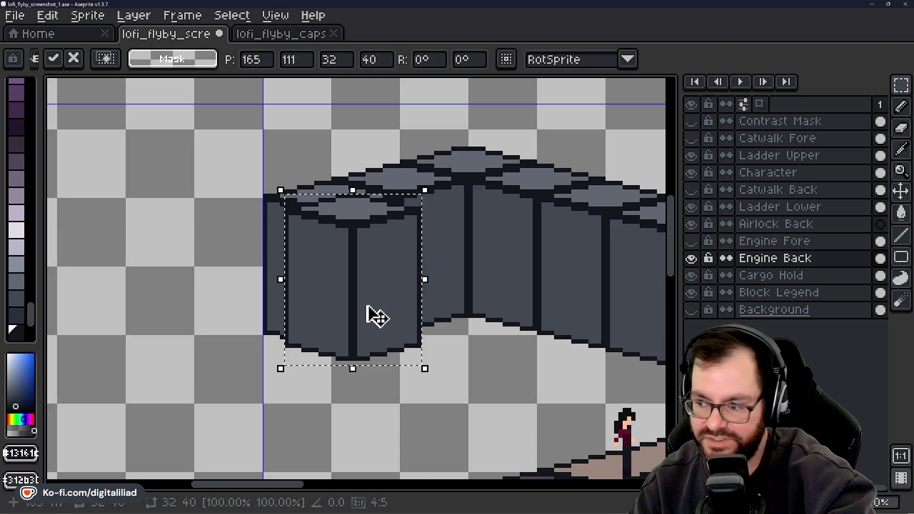
{"action": "mouse_move", "coordinate": [373, 316]}
{"action": "left_mouse_down"}
{"action": "mouse_move", "coordinate": [290, 323]}
{"action": "mouse_move", "coordinate": [286, 300]}
{"action": "left_mouse_up"}
{"action": "key", "text": "Return"}
{"action": "scroll", "coordinate": [294, 302], "scroll_direction": "down", "scroll_amount": 2}
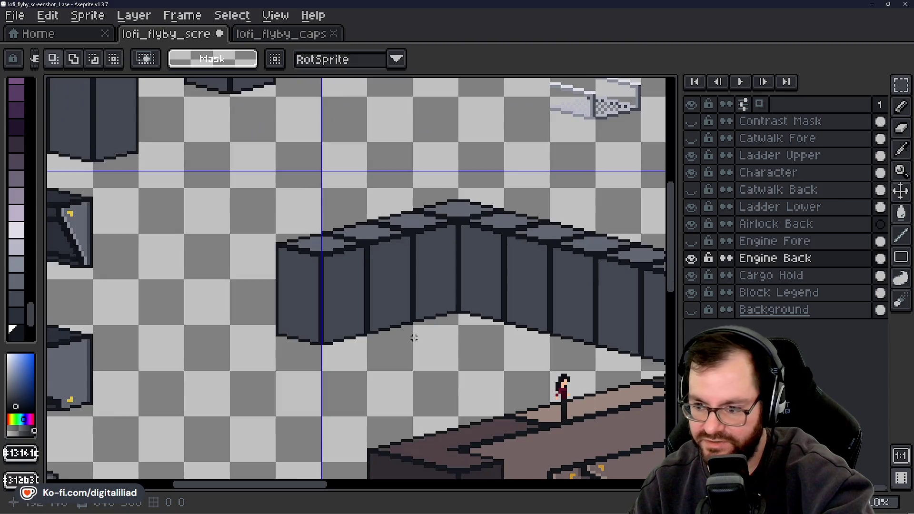
{"action": "scroll", "coordinate": [294, 301], "scroll_direction": "down", "scroll_amount": 1}
{"action": "scroll", "coordinate": [365, 310], "scroll_direction": "down", "scroll_amount": 1}
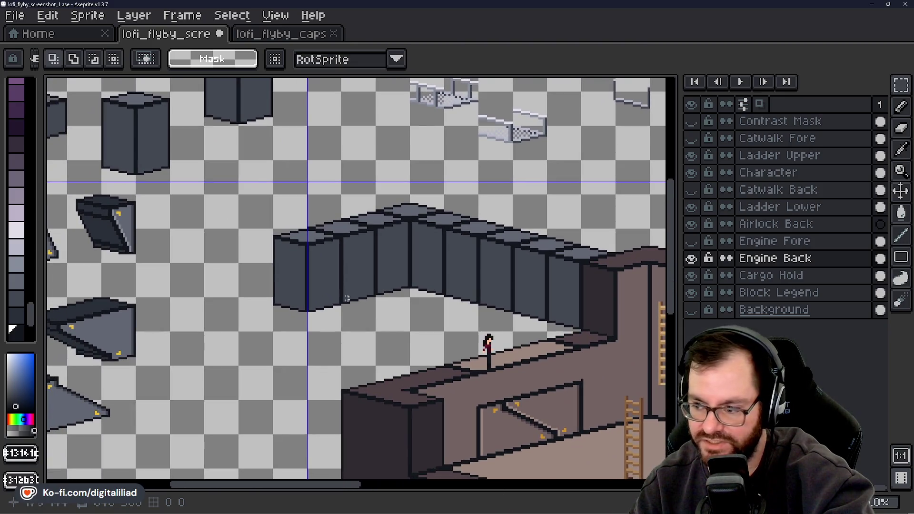
{"action": "scroll", "coordinate": [286, 276], "scroll_direction": "up", "scroll_amount": 2}
Paste another block onto the row and move the top-left block to its end at 112, 121
{"action": "key", "text": "ctrl+v"}
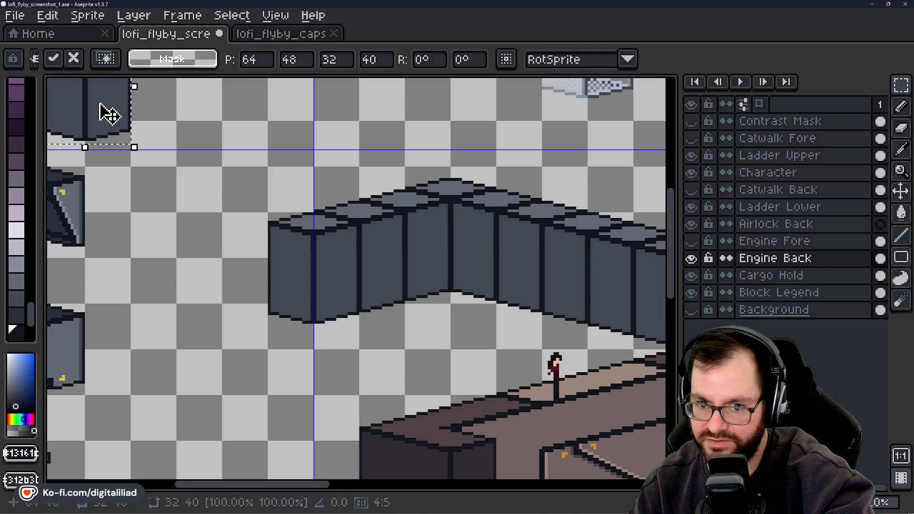
{"action": "mouse_move", "coordinate": [101, 106]}
{"action": "left_mouse_down"}
{"action": "mouse_move", "coordinate": [239, 277]}
{"action": "mouse_move", "coordinate": [293, 308]}
{"action": "left_mouse_up"}
{"action": "key", "text": "Return"}
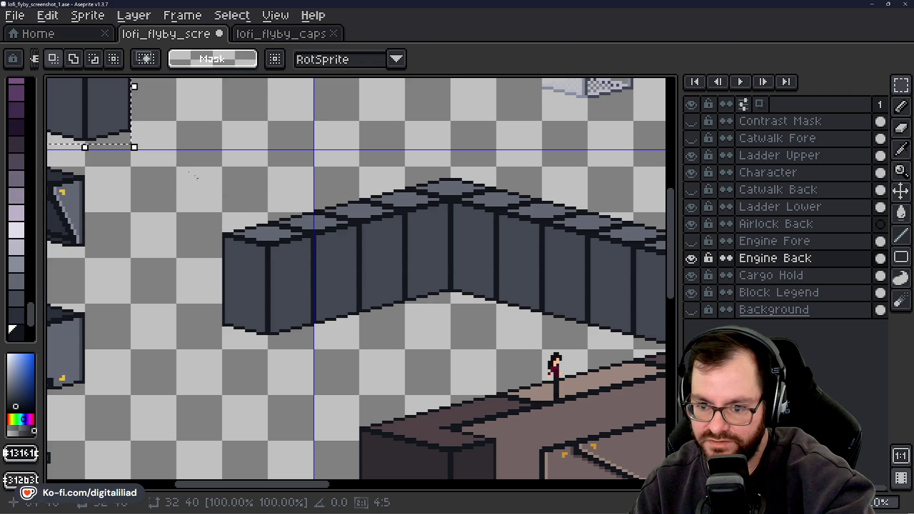
{"action": "mouse_move", "coordinate": [101, 126]}
{"action": "left_mouse_down"}
{"action": "mouse_move", "coordinate": [230, 316]}
{"action": "mouse_move", "coordinate": [235, 337]}
{"action": "mouse_move", "coordinate": [241, 329]}
{"action": "left_mouse_up"}
{"action": "left_click", "coordinate": [382, 292]}
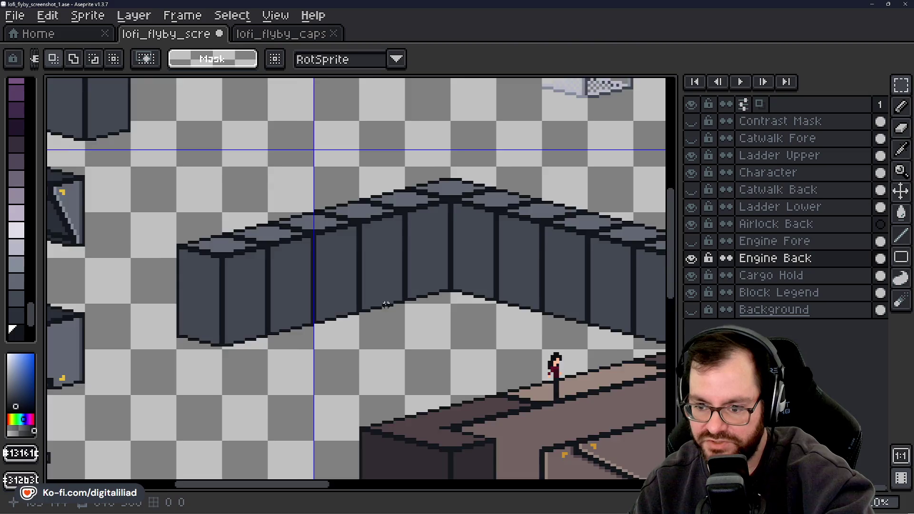
{"action": "scroll", "coordinate": [385, 305], "scroll_direction": "down", "scroll_amount": 3}
{"action": "scroll", "coordinate": [385, 304], "scroll_direction": "down", "scroll_amount": 2}
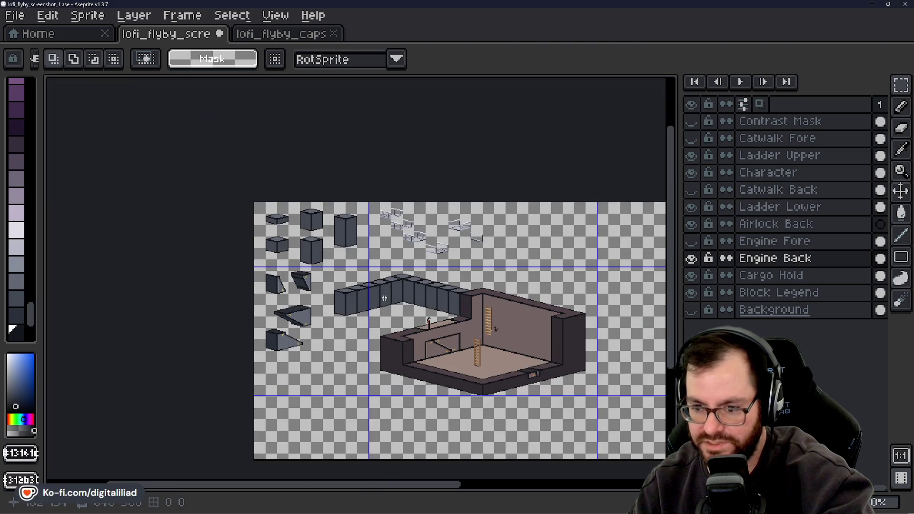
Drag another 32×40 block to the wall's left end at 94, 125 and commit it
{"action": "scroll", "coordinate": [384, 299], "scroll_direction": "up", "scroll_amount": 2}
{"action": "left_click_drag", "start_coordinate": [380, 328], "coordinate": [320, 305]}
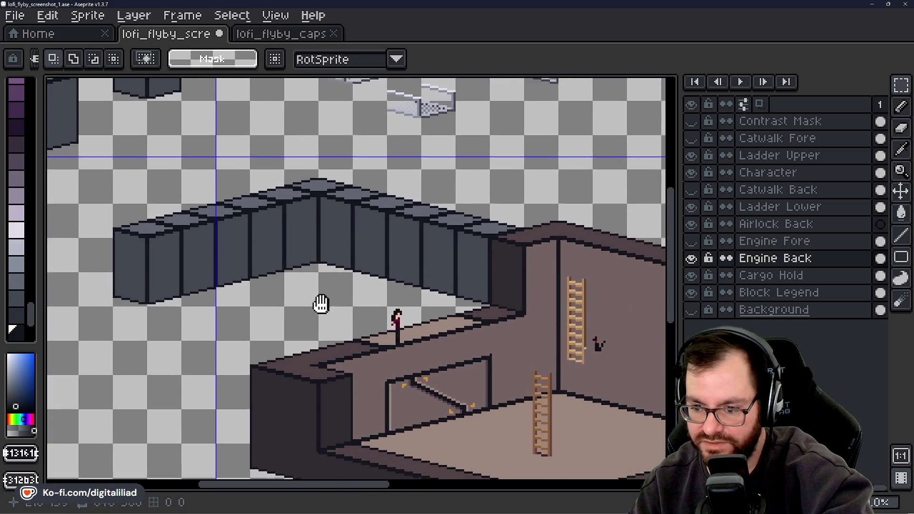
{"action": "scroll", "coordinate": [320, 305], "scroll_direction": "down", "scroll_amount": 1}
{"action": "left_click_drag", "start_coordinate": [397, 363], "coordinate": [384, 361]}
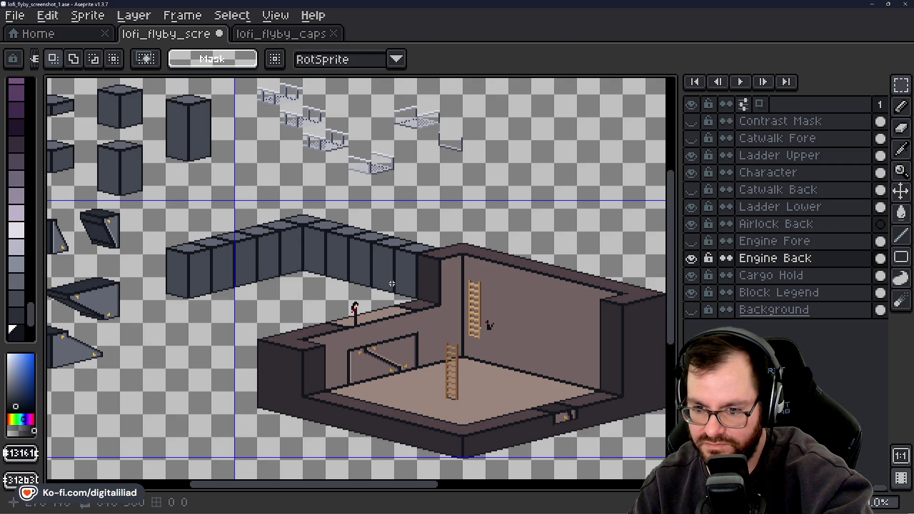
{"action": "scroll", "coordinate": [304, 299], "scroll_direction": "up", "scroll_amount": 2}
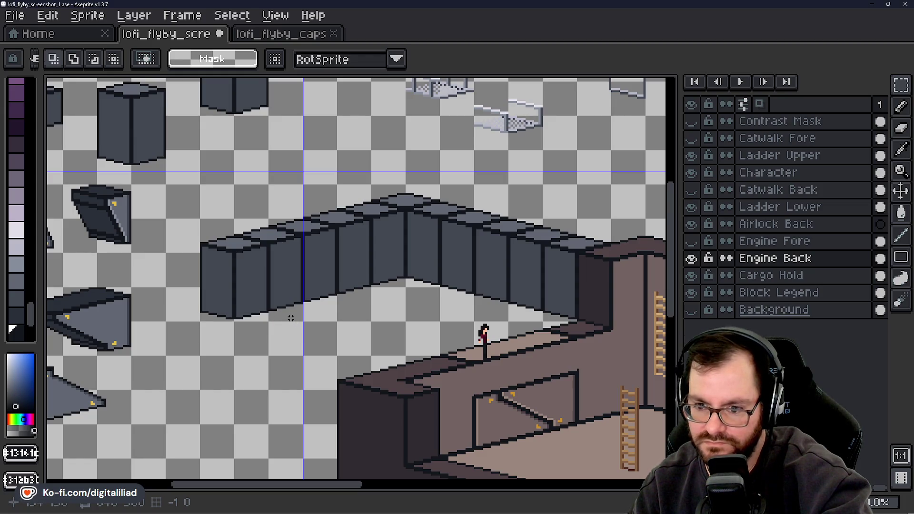
{"action": "mouse_move", "coordinate": [153, 159]}
{"action": "left_mouse_down"}
{"action": "mouse_move", "coordinate": [216, 323]}
{"action": "mouse_move", "coordinate": [221, 316]}
{"action": "left_mouse_up"}
{"action": "key", "text": "Return"}
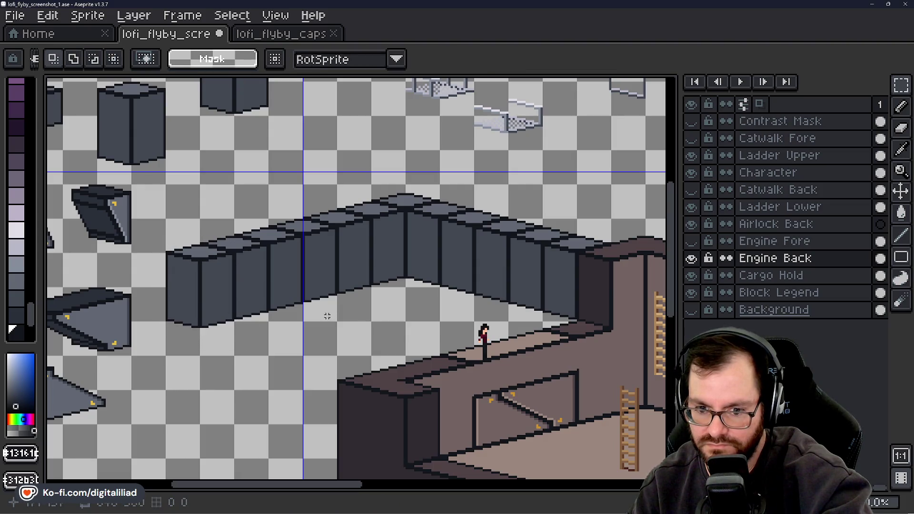
{"action": "scroll", "coordinate": [304, 256], "scroll_direction": "down", "scroll_amount": 3}
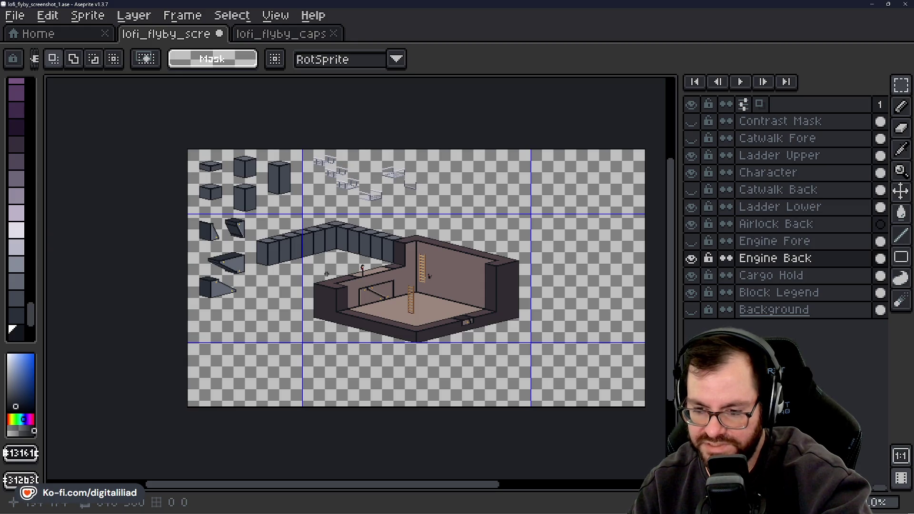
{"action": "scroll", "coordinate": [326, 274], "scroll_direction": "up", "scroll_amount": 2}
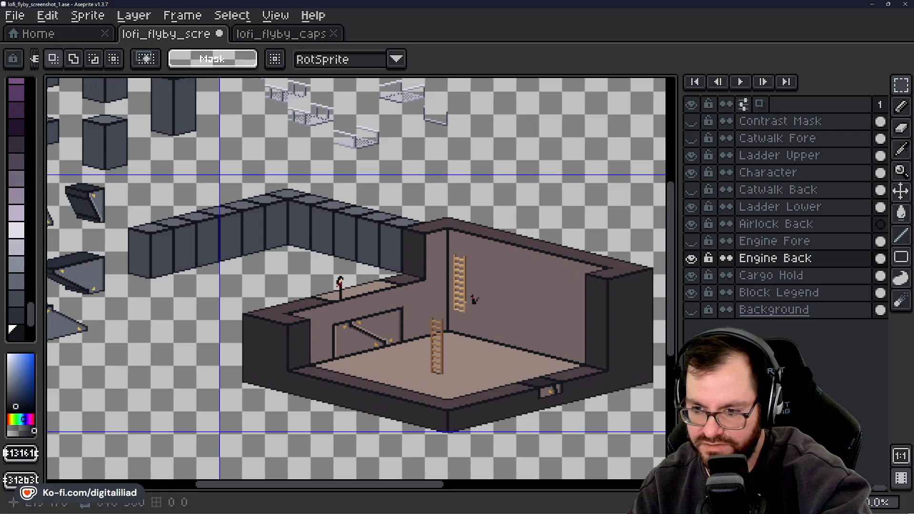
Show the Catwalk Back and Catwalk Fore layers and save the sprite file
{"action": "left_click", "coordinate": [691, 189]}
{"action": "left_click", "coordinate": [691, 138]}
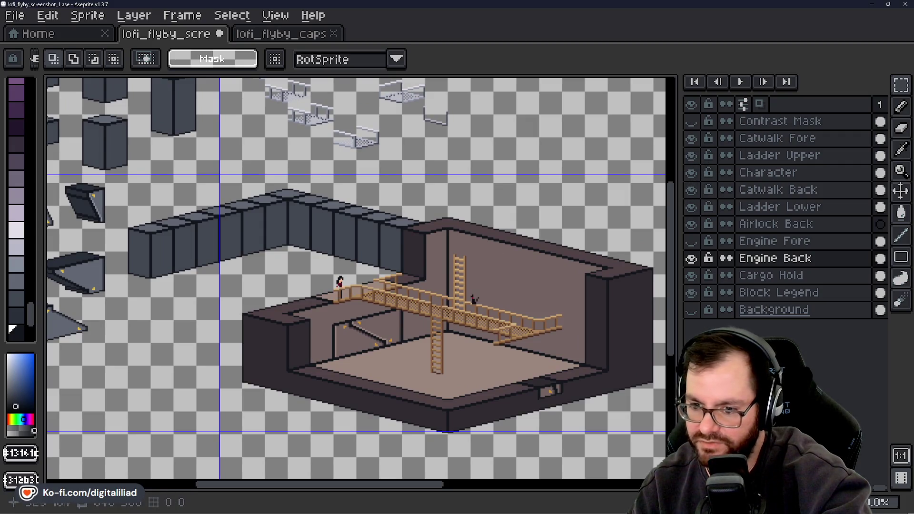
{"action": "mouse_move", "coordinate": [204, 284]}
{"action": "left_mouse_down"}
{"action": "mouse_move", "coordinate": [253, 292]}
{"action": "mouse_move", "coordinate": [331, 328]}
{"action": "left_mouse_up"}
{"action": "key", "text": "ctrl+s"}
{"action": "scroll", "coordinate": [289, 309], "scroll_direction": "up", "scroll_amount": 2}
{"action": "scroll", "coordinate": [309, 318], "scroll_direction": "down", "scroll_amount": 2}
{"action": "scroll", "coordinate": [309, 318], "scroll_direction": "down", "scroll_amount": 2}
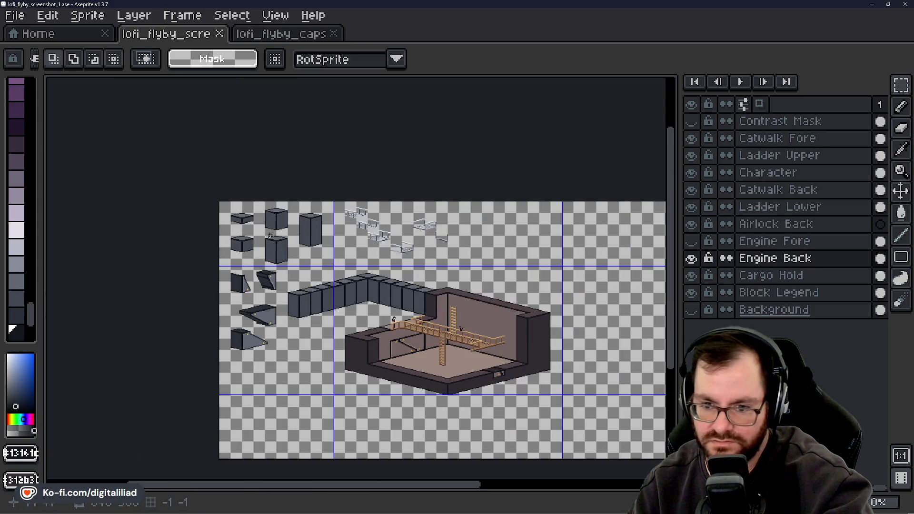
{"action": "scroll", "coordinate": [162, 167], "scroll_direction": "up", "scroll_amount": 4}
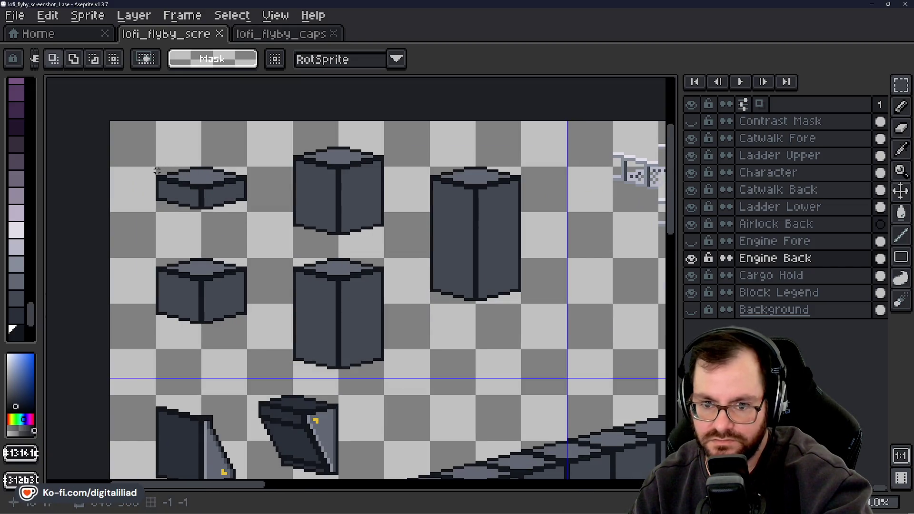
Select the small flat block on the Block Legend layer, then switch to JetBrains Rider
{"action": "left_click_drag", "start_coordinate": [157, 170], "coordinate": [245, 211]}
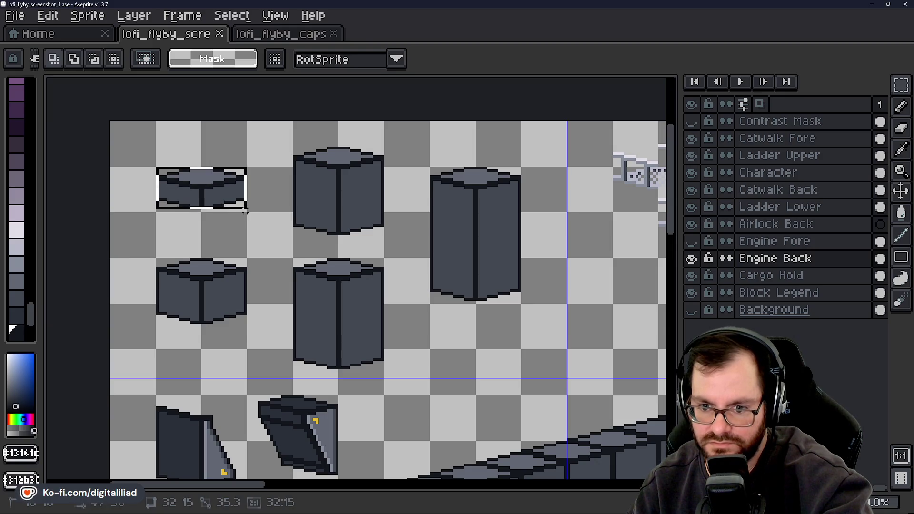
{"action": "scroll", "coordinate": [255, 221], "scroll_direction": "down", "scroll_amount": 4}
{"action": "left_click", "coordinate": [762, 293]}
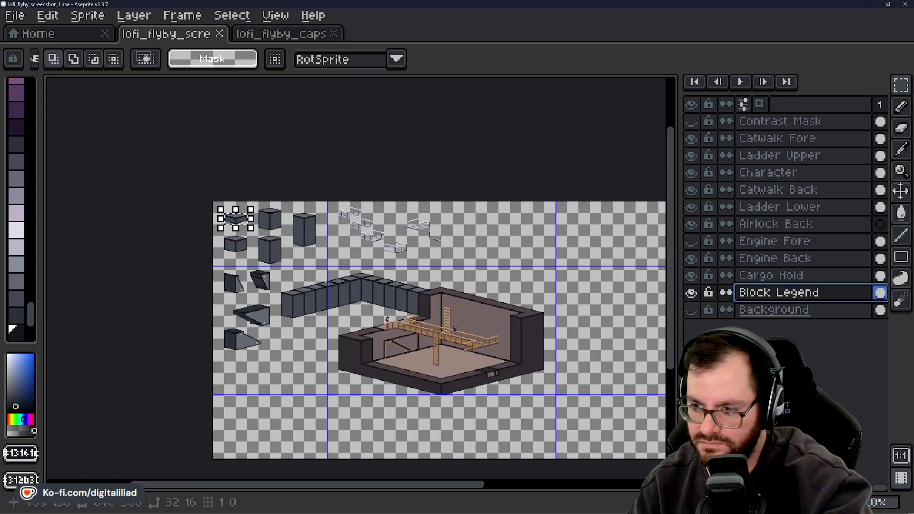
{"action": "scroll", "coordinate": [372, 359], "scroll_direction": "up", "scroll_amount": 4}
{"action": "mouse_move", "coordinate": [369, 364]}
{"action": "left_mouse_down"}
{"action": "mouse_move", "coordinate": [347, 357]}
{"action": "mouse_move", "coordinate": [320, 381]}
{"action": "left_mouse_up"}
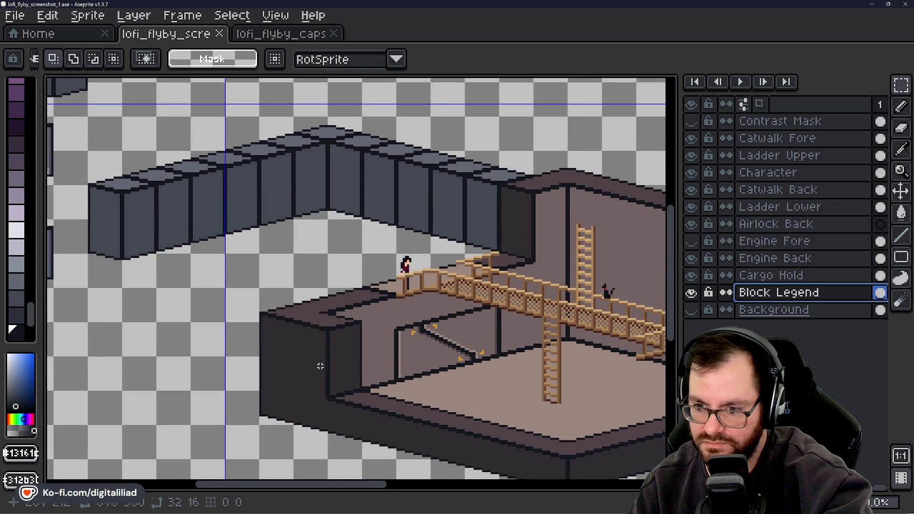
{"action": "scroll", "coordinate": [321, 365], "scroll_direction": "down", "scroll_amount": 2}
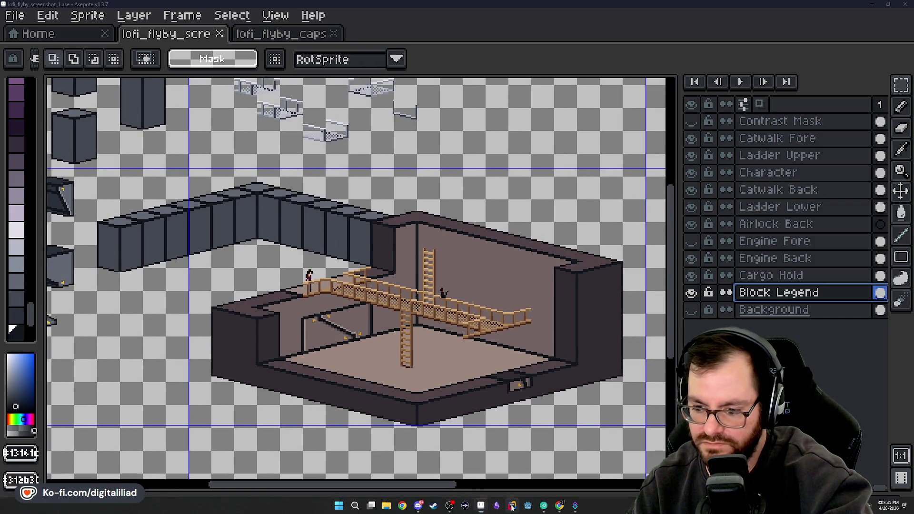
{"action": "left_click", "coordinate": [511, 506]}
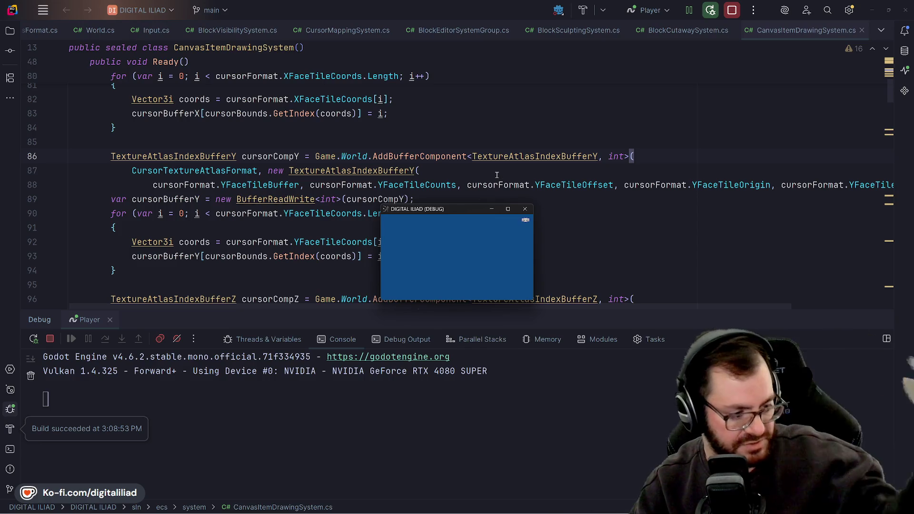
Close the small debug game window and focus the code editor at line 89
{"action": "left_click", "coordinate": [525, 209]}
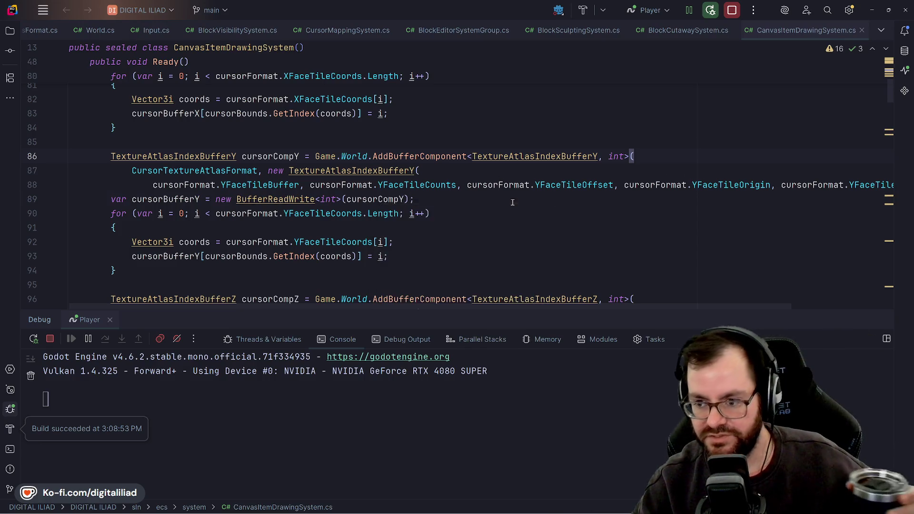
{"action": "left_click", "coordinate": [512, 202]}
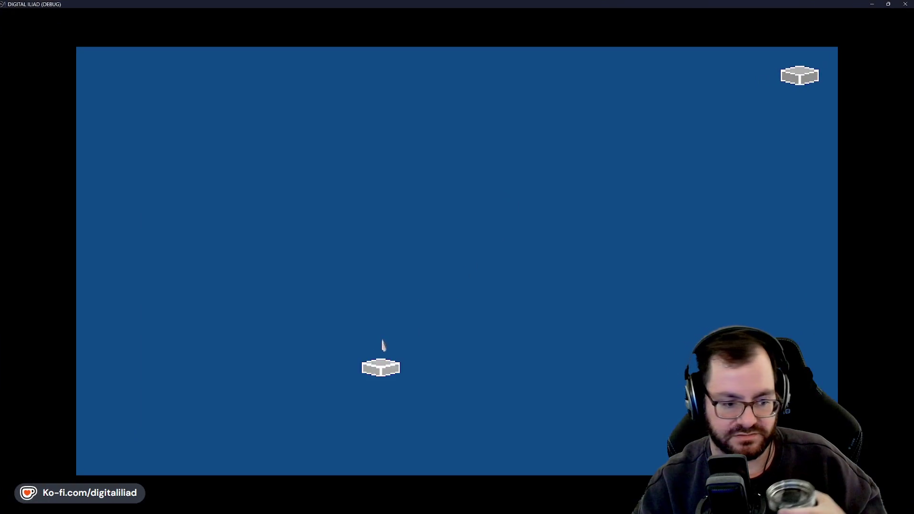
Drag out a wide square grey floor slab and raise a tall wall along its back-left edge
{"action": "mouse_move", "coordinate": [383, 345]}
{"action": "left_mouse_down"}
{"action": "mouse_move", "coordinate": [441, 243]}
{"action": "mouse_move", "coordinate": [450, 247]}
{"action": "mouse_move", "coordinate": [442, 281]}
{"action": "mouse_move", "coordinate": [452, 296]}
{"action": "mouse_move", "coordinate": [457, 257]}
{"action": "mouse_move", "coordinate": [457, 304]}
{"action": "left_mouse_up"}
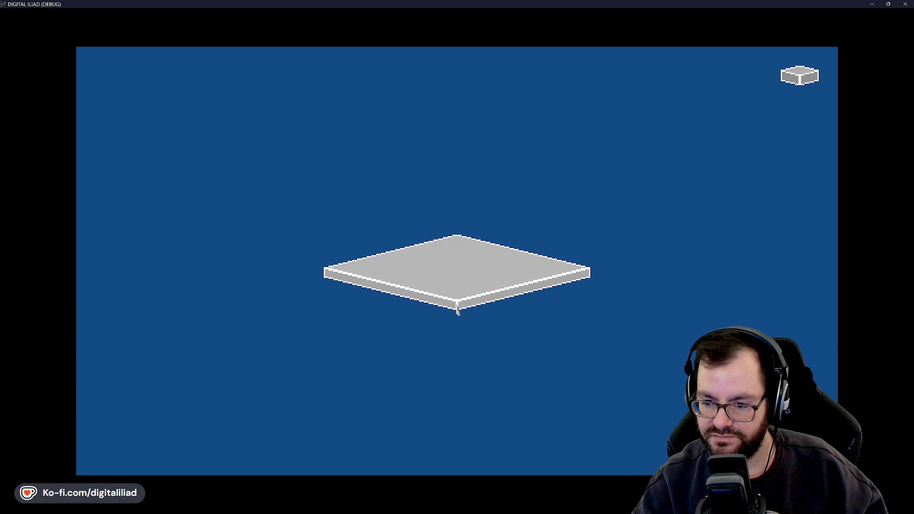
{"action": "left_click_drag", "start_coordinate": [457, 316], "coordinate": [457, 327]}
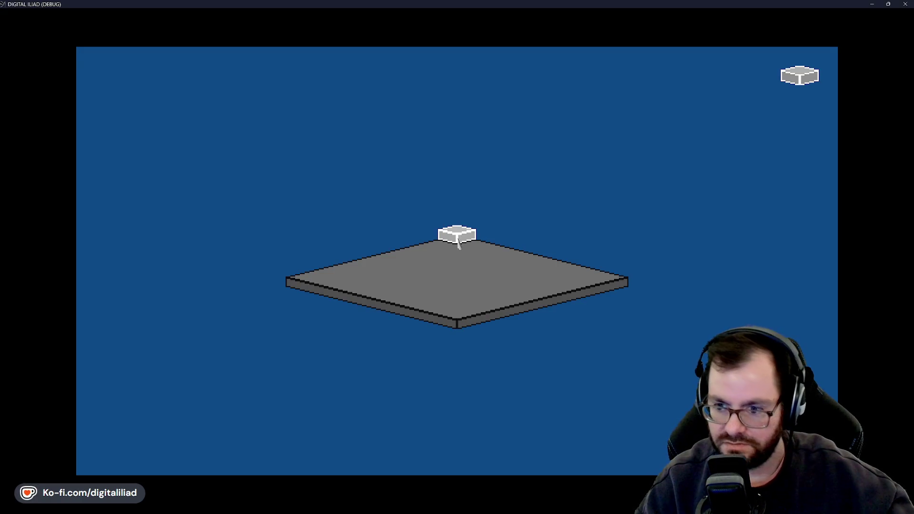
{"action": "mouse_move", "coordinate": [458, 243]}
{"action": "left_mouse_down"}
{"action": "mouse_move", "coordinate": [334, 272]}
{"action": "mouse_move", "coordinate": [313, 291]}
{"action": "mouse_move", "coordinate": [349, 281]}
{"action": "mouse_move", "coordinate": [304, 281]}
{"action": "left_mouse_up"}
{"action": "scroll", "coordinate": [305, 281], "scroll_direction": "up", "scroll_amount": 2}
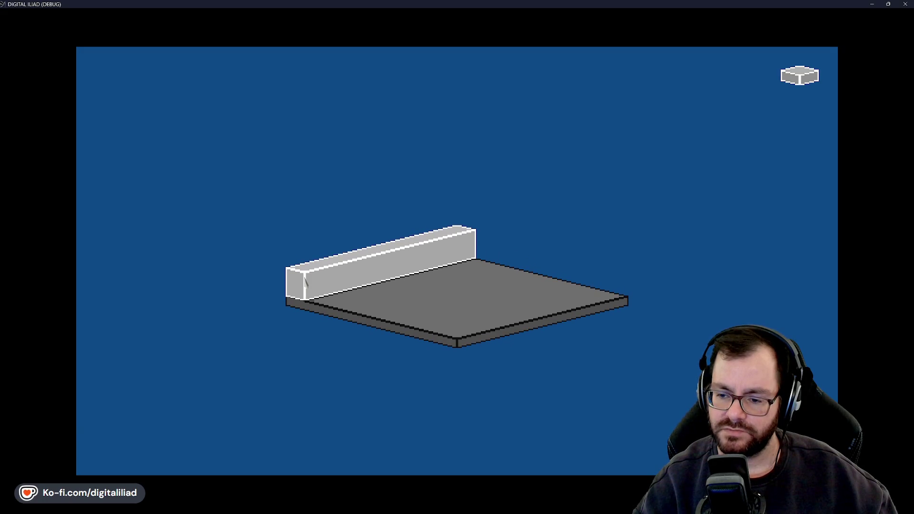
{"action": "scroll", "coordinate": [305, 281], "scroll_direction": "down", "scroll_amount": 1}
{"action": "scroll", "coordinate": [305, 281], "scroll_direction": "up", "scroll_amount": 3}
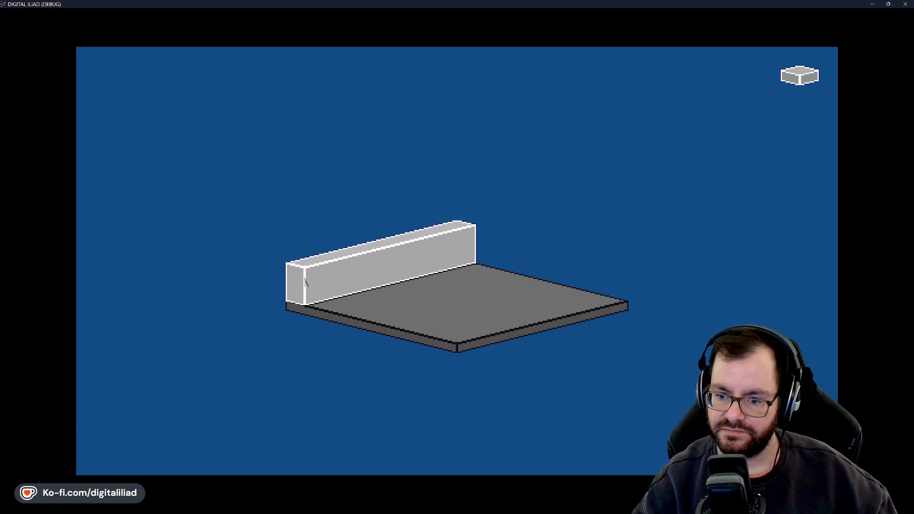
{"action": "scroll", "coordinate": [305, 280], "scroll_direction": "up", "scroll_amount": 2}
Wall in the floor along the back-right, left-corner and front-right edges
{"action": "left_click", "coordinate": [305, 280]}
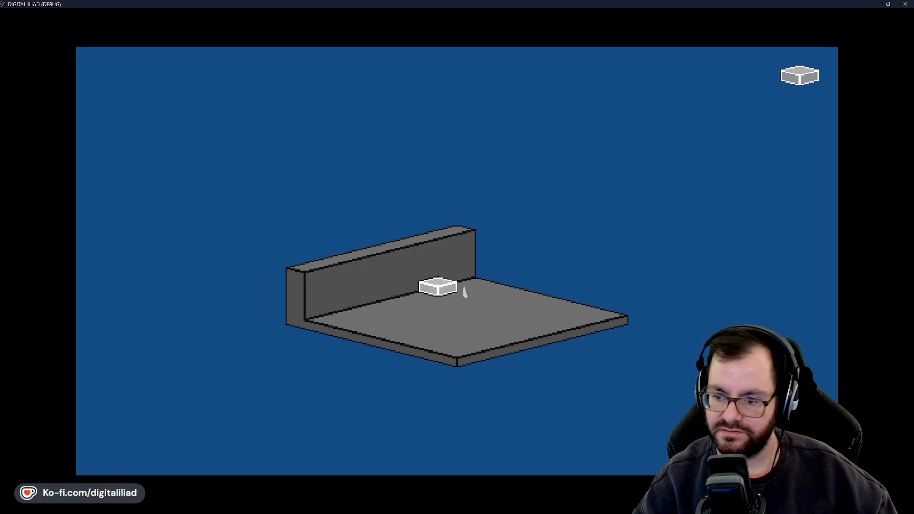
{"action": "key", "text": "ctrl"}
{"action": "mouse_move", "coordinate": [473, 242]}
{"action": "left_mouse_down"}
{"action": "mouse_move", "coordinate": [522, 300]}
{"action": "mouse_move", "coordinate": [614, 315]}
{"action": "left_mouse_up"}
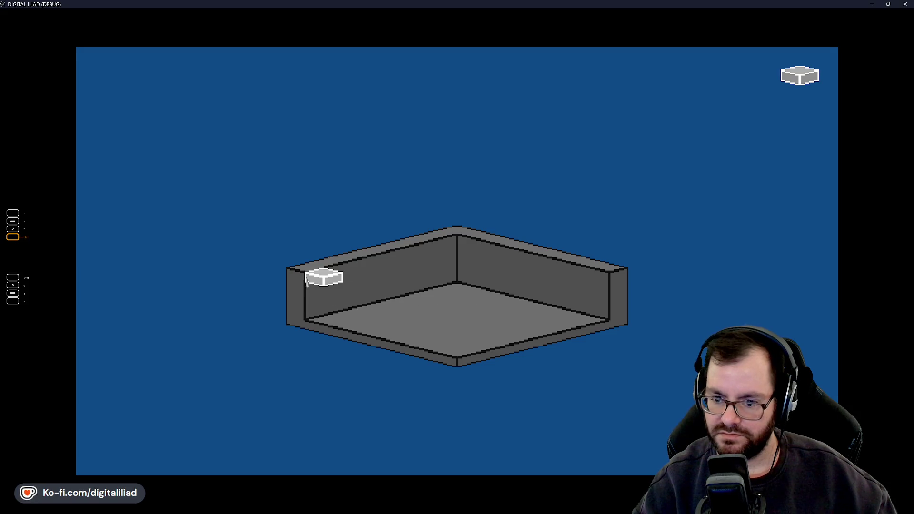
{"action": "mouse_move", "coordinate": [307, 282]}
{"action": "left_mouse_down"}
{"action": "mouse_move", "coordinate": [377, 338]}
{"action": "mouse_move", "coordinate": [457, 363]}
{"action": "left_mouse_up"}
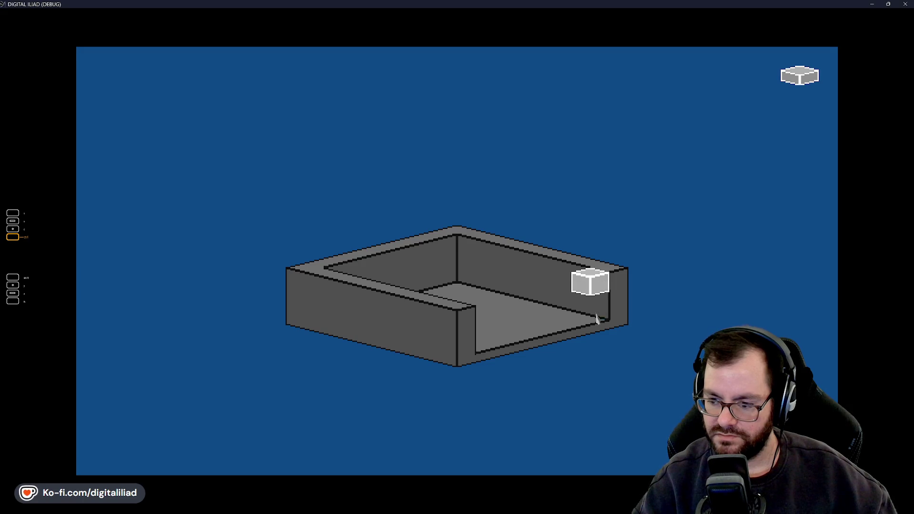
{"action": "left_click_drag", "start_coordinate": [596, 319], "coordinate": [476, 354]}
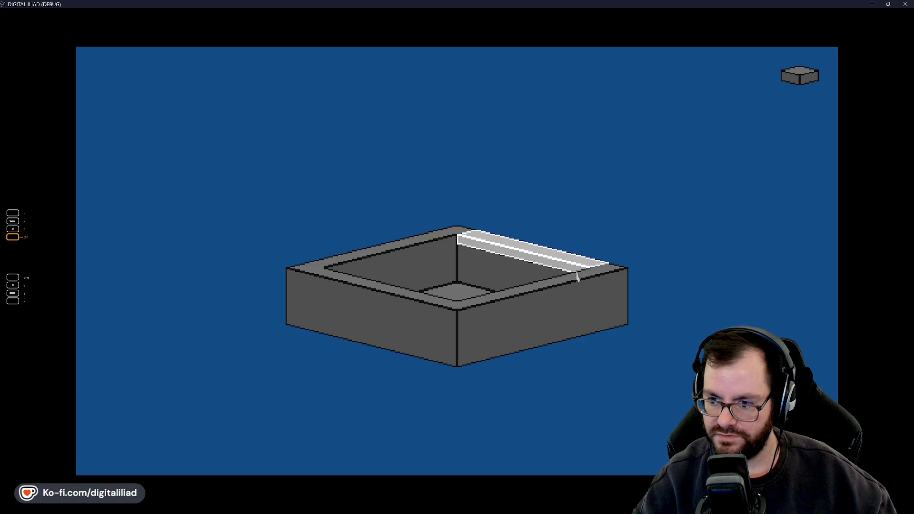
{"action": "left_click_drag", "start_coordinate": [577, 276], "coordinate": [471, 274]}
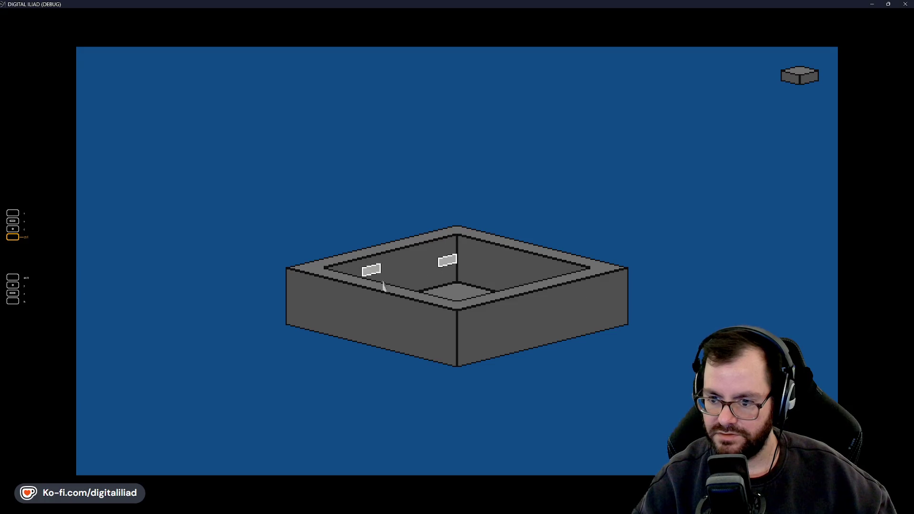
Add a block at the rim's back corner and delete the block at its left corner
{"action": "left_click", "coordinate": [800, 75]}
{"action": "left_click_drag", "start_coordinate": [381, 268], "coordinate": [438, 236]}
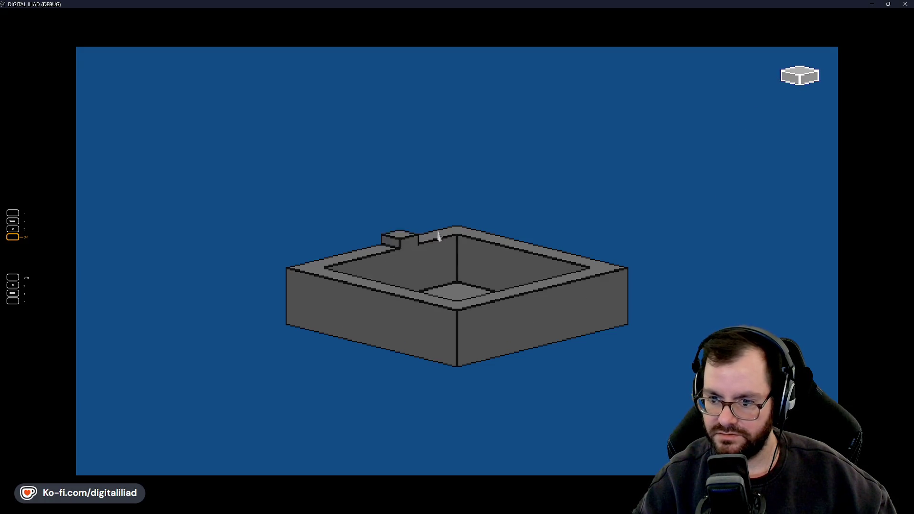
{"action": "key", "text": "ctrl+z"}
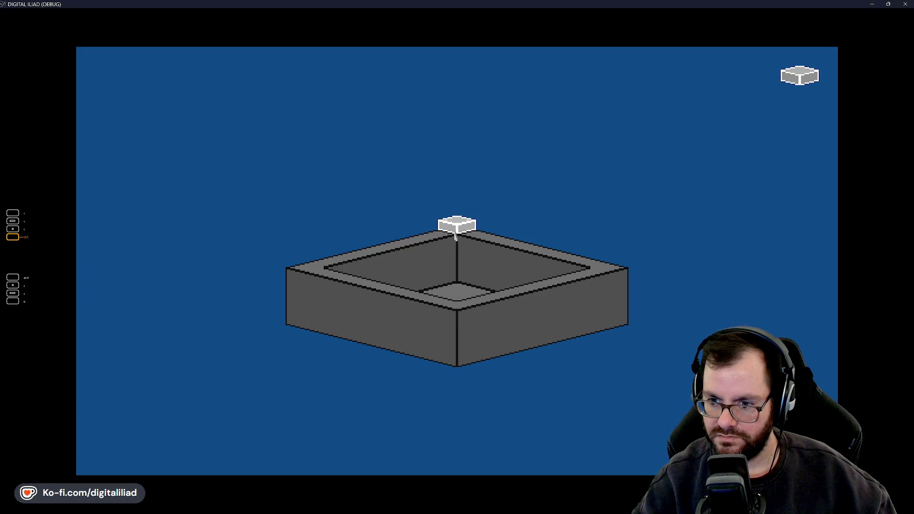
{"action": "left_click", "coordinate": [456, 237]}
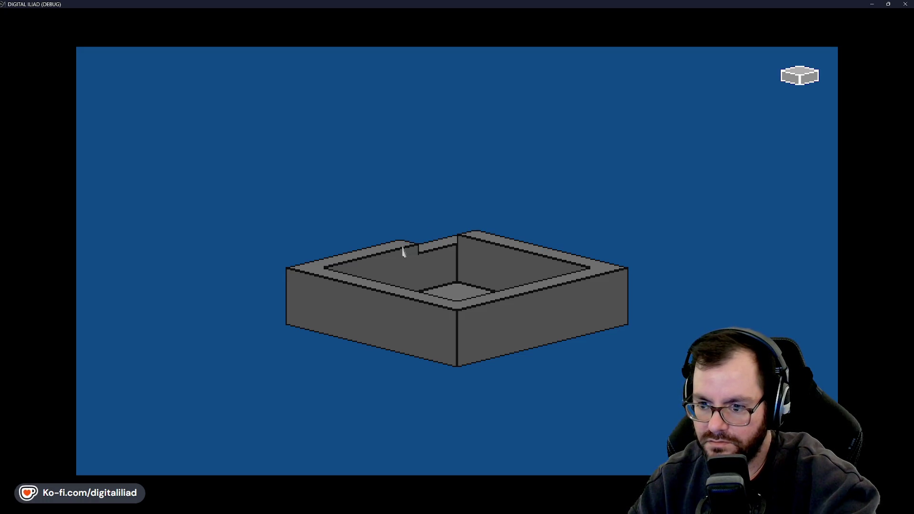
{"action": "right_click", "coordinate": [306, 276]}
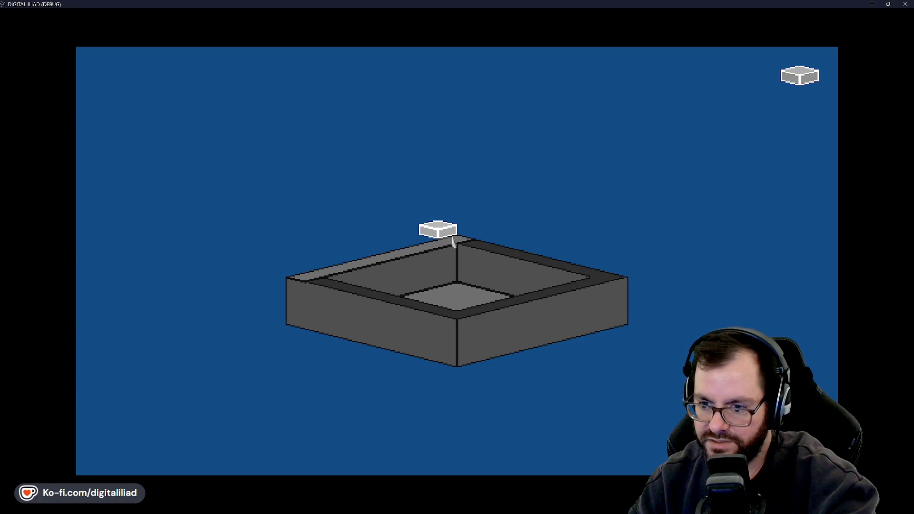
Raise the back-left rim to the back wall's height and lay a flat slab past the box's left side
{"action": "mouse_move", "coordinate": [433, 250]}
{"action": "left_mouse_down"}
{"action": "mouse_move", "coordinate": [299, 279]}
{"action": "mouse_move", "coordinate": [226, 256]}
{"action": "mouse_move", "coordinate": [456, 245]}
{"action": "left_mouse_up"}
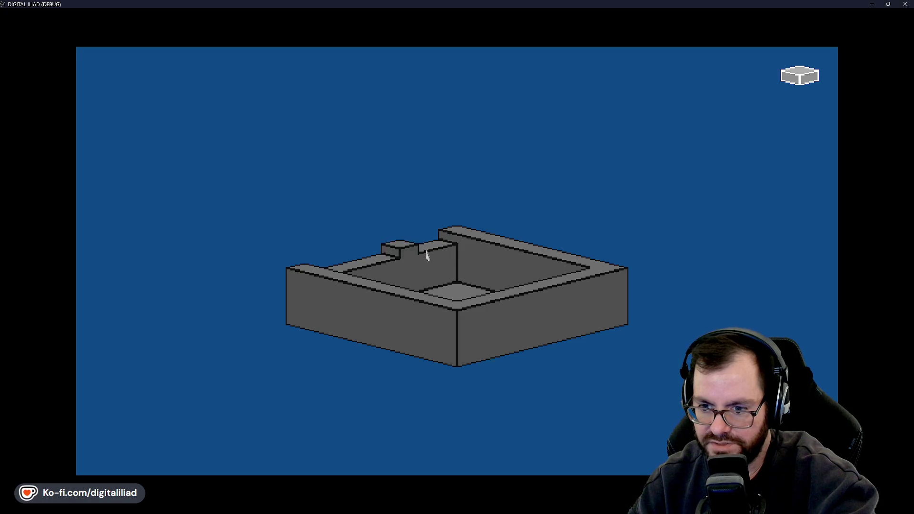
{"action": "left_click", "coordinate": [447, 250]}
{"action": "mouse_move", "coordinate": [444, 248]}
{"action": "left_mouse_down"}
{"action": "mouse_move", "coordinate": [392, 255]}
{"action": "mouse_move", "coordinate": [328, 281]}
{"action": "mouse_move", "coordinate": [341, 271]}
{"action": "mouse_move", "coordinate": [241, 252]}
{"action": "left_mouse_up"}
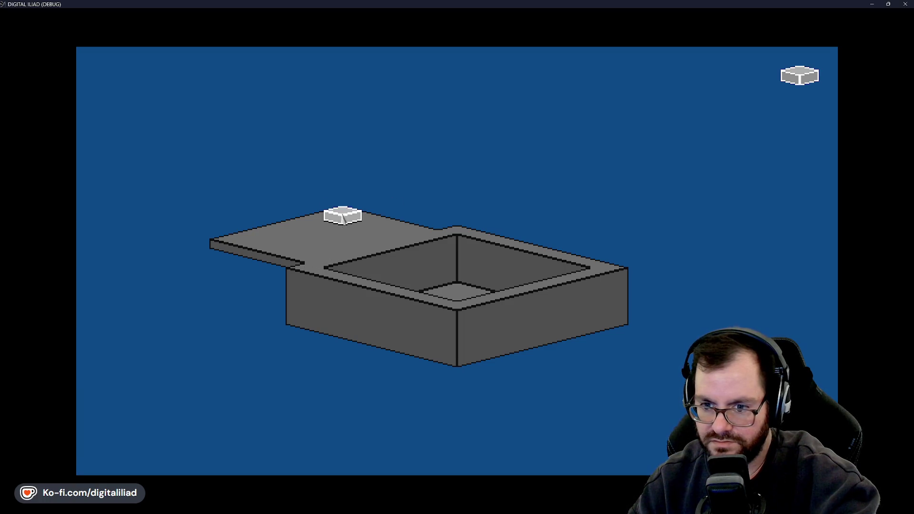
{"action": "left_click_drag", "start_coordinate": [291, 229], "coordinate": [239, 246]}
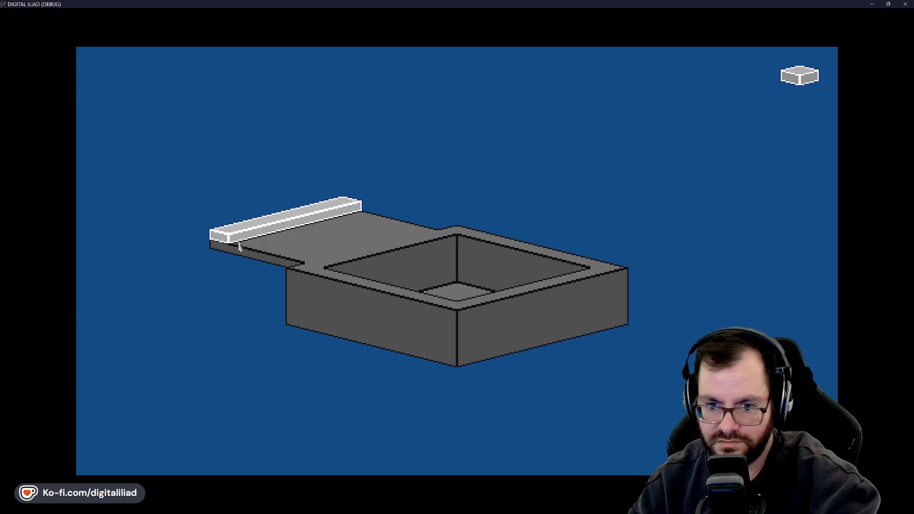
{"action": "scroll", "coordinate": [237, 248], "scroll_direction": "up", "scroll_amount": 3}
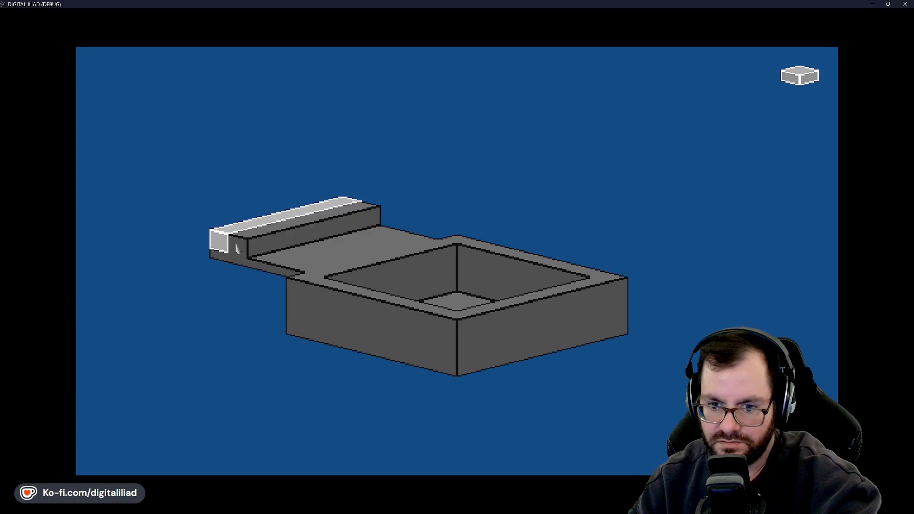
{"action": "scroll", "coordinate": [231, 248], "scroll_direction": "down", "scroll_amount": 2}
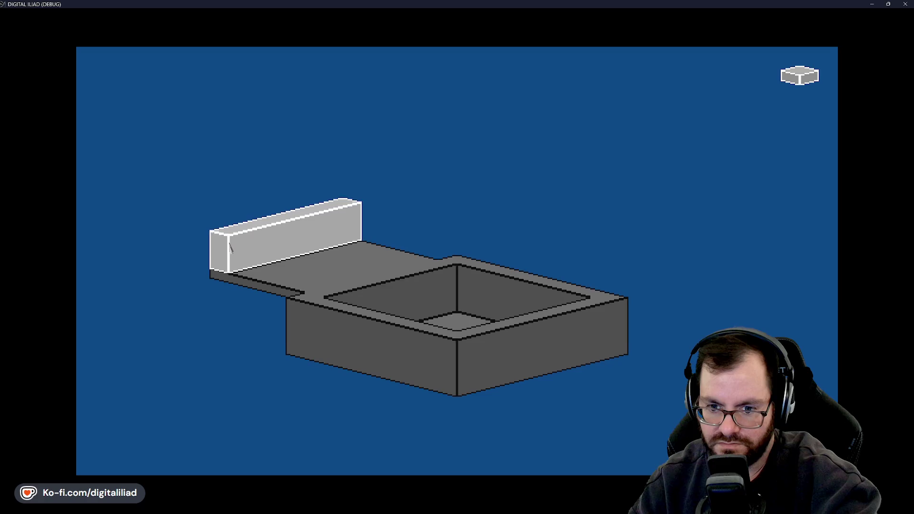
{"action": "left_click", "coordinate": [229, 247]}
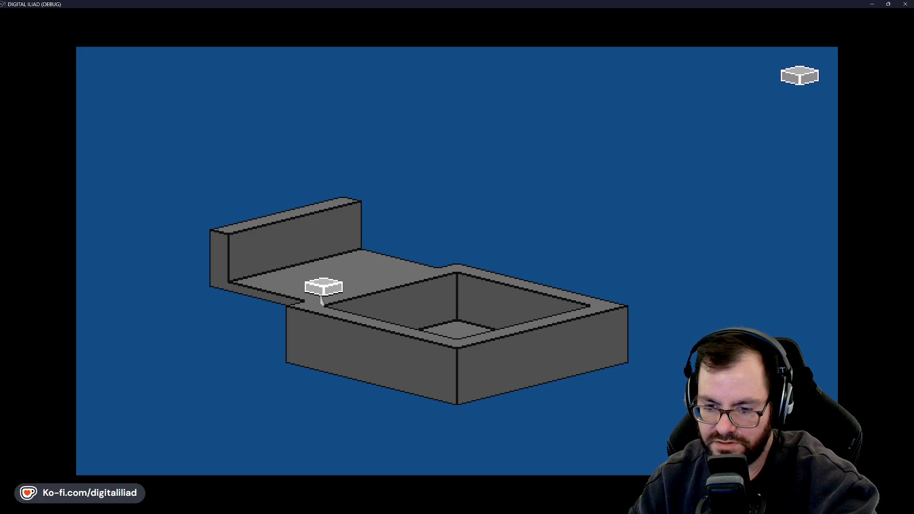
{"action": "mouse_move", "coordinate": [232, 243]}
{"action": "left_mouse_down"}
{"action": "mouse_move", "coordinate": [225, 242]}
{"action": "mouse_move", "coordinate": [300, 242]}
{"action": "left_mouse_up"}
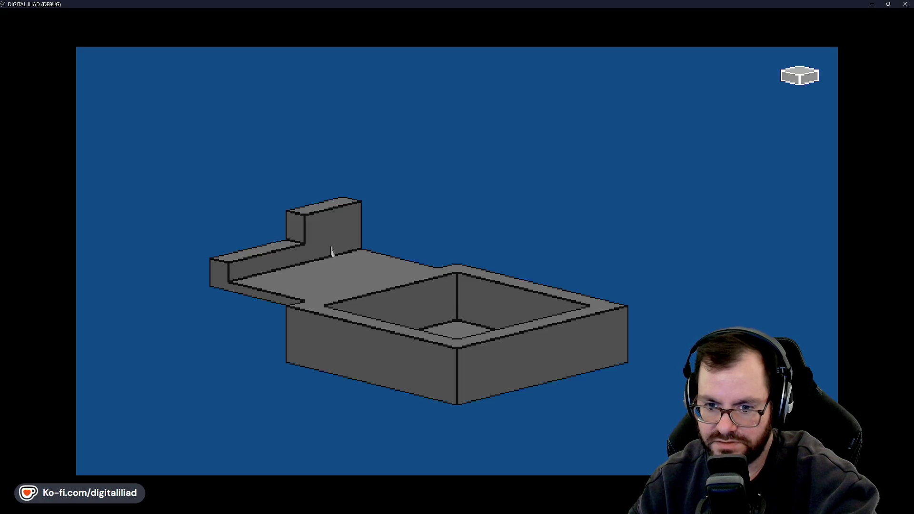
{"action": "left_click", "coordinate": [331, 250]}
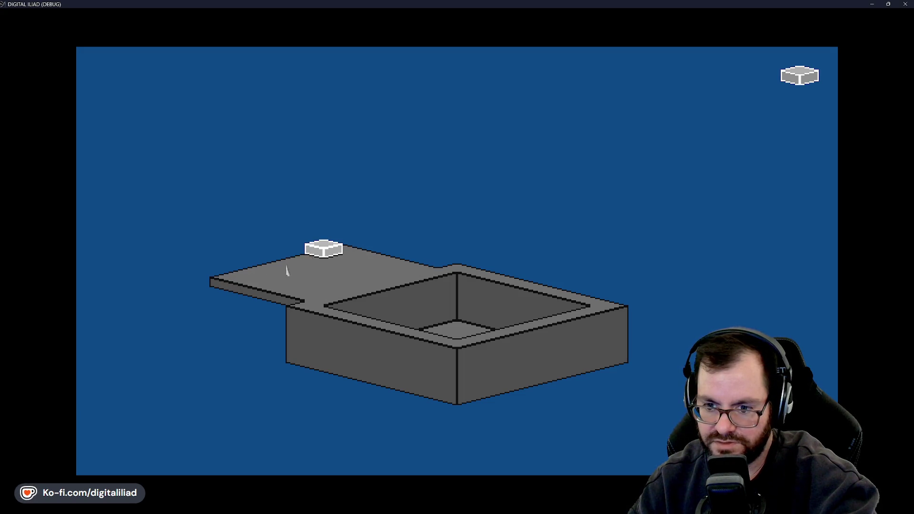
{"action": "scroll", "coordinate": [333, 266], "scroll_direction": "down", "scroll_amount": 1}
{"action": "scroll", "coordinate": [348, 275], "scroll_direction": "down", "scroll_amount": 1}
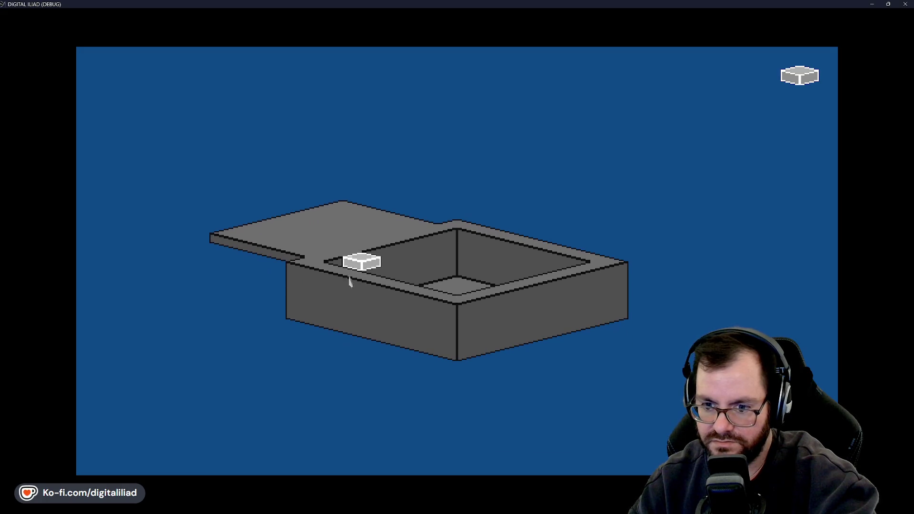
{"action": "left_click", "coordinate": [300, 247]}
{"action": "scroll", "coordinate": [298, 272], "scroll_direction": "up", "scroll_amount": 1}
{"action": "left_click", "coordinate": [298, 271]}
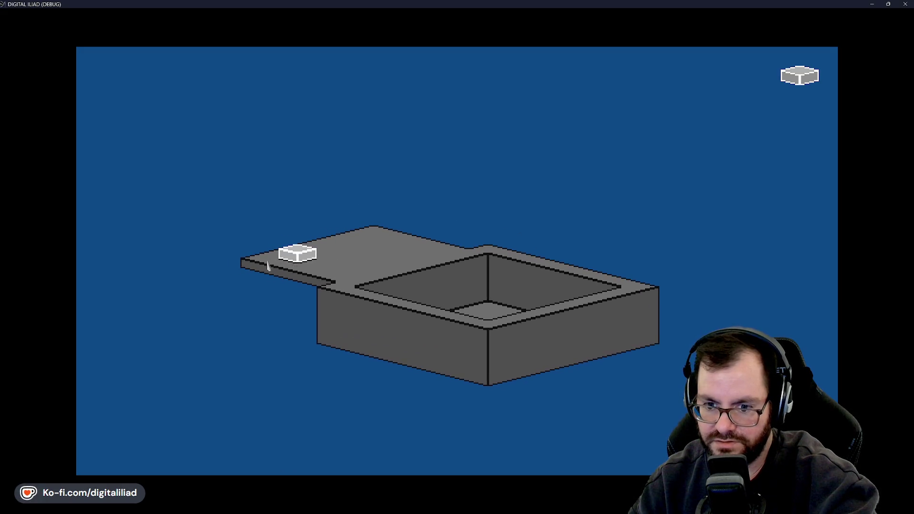
{"action": "scroll", "coordinate": [316, 268], "scroll_direction": "up", "scroll_amount": 1}
{"action": "scroll", "coordinate": [314, 266], "scroll_direction": "down", "scroll_amount": 1}
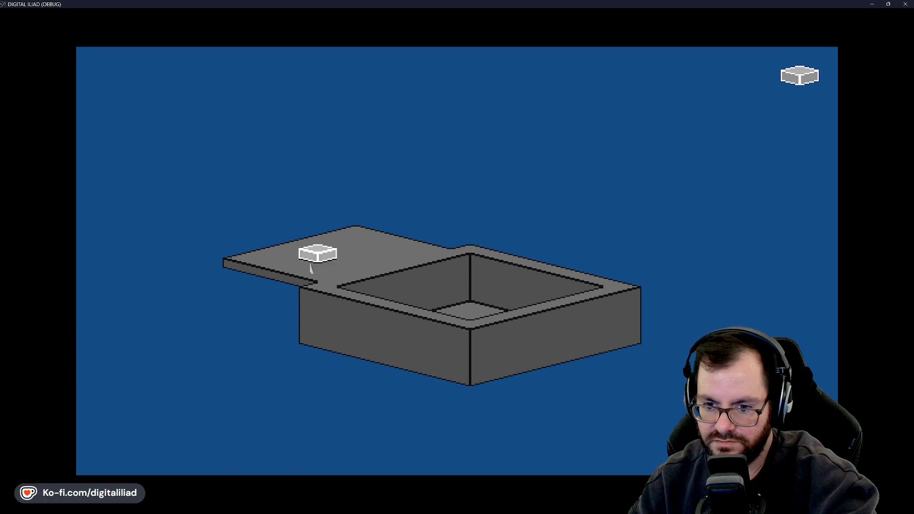
{"action": "scroll", "coordinate": [333, 269], "scroll_direction": "up", "scroll_amount": 1}
{"action": "scroll", "coordinate": [314, 281], "scroll_direction": "down", "scroll_amount": 1}
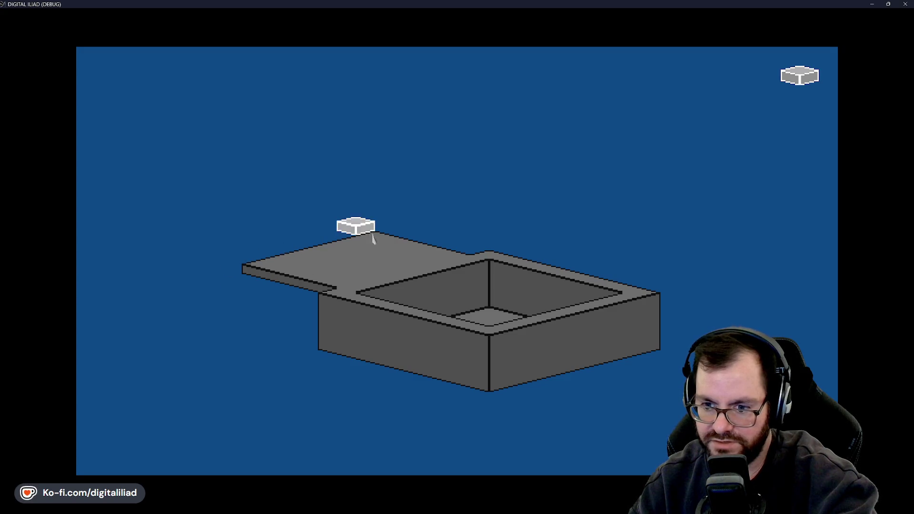
{"action": "left_click_drag", "start_coordinate": [473, 265], "coordinate": [261, 267]}
{"action": "scroll", "coordinate": [480, 274], "scroll_direction": "down", "scroll_amount": 1}
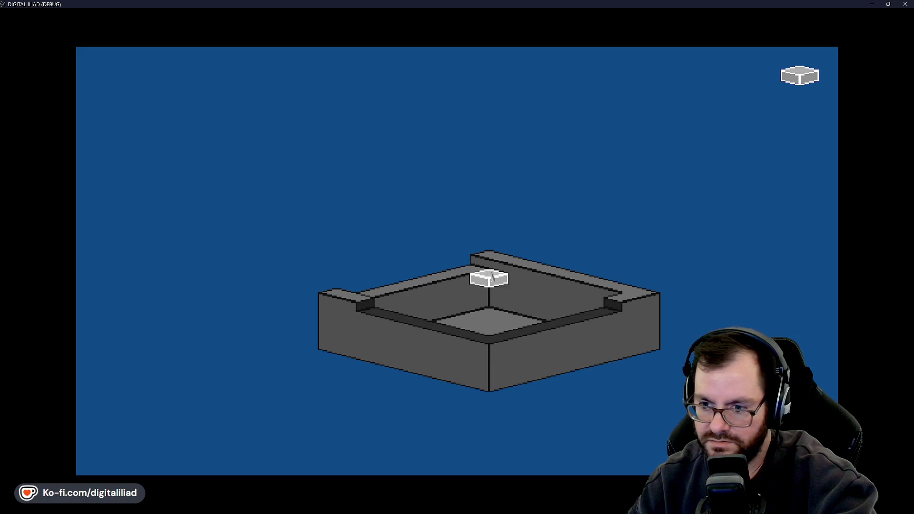
{"action": "scroll", "coordinate": [471, 272], "scroll_direction": "up", "scroll_amount": 1}
{"action": "mouse_move", "coordinate": [471, 269]}
{"action": "left_mouse_down"}
{"action": "mouse_move", "coordinate": [380, 297]}
{"action": "mouse_move", "coordinate": [319, 295]}
{"action": "mouse_move", "coordinate": [380, 296]}
{"action": "mouse_move", "coordinate": [341, 298]}
{"action": "mouse_move", "coordinate": [229, 266]}
{"action": "left_mouse_up"}
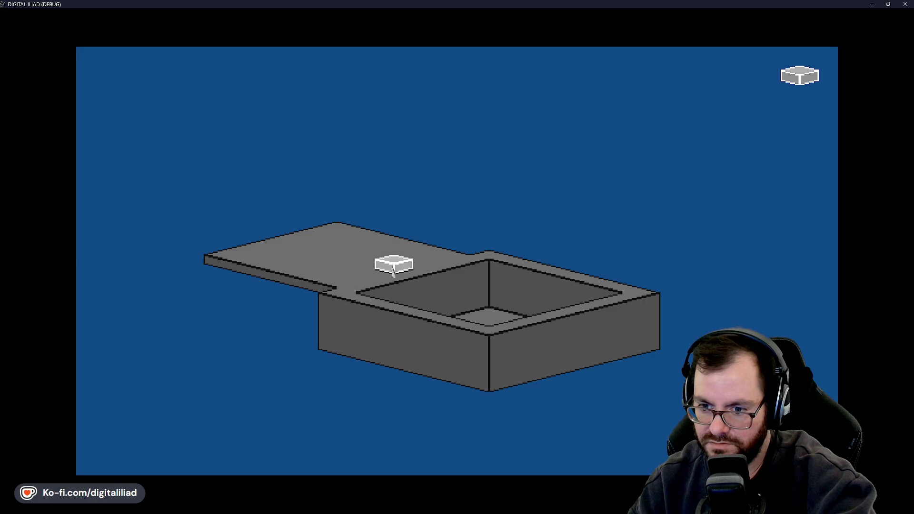
Build a low bar on the side slab and close it into a loop, leaving a notch
{"action": "left_click_drag", "start_coordinate": [373, 270], "coordinate": [333, 281]}
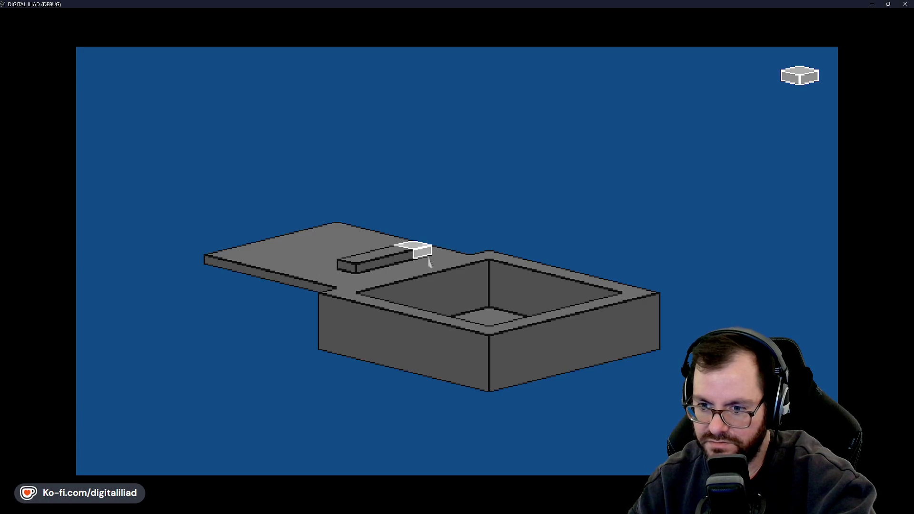
{"action": "left_click", "coordinate": [436, 264]}
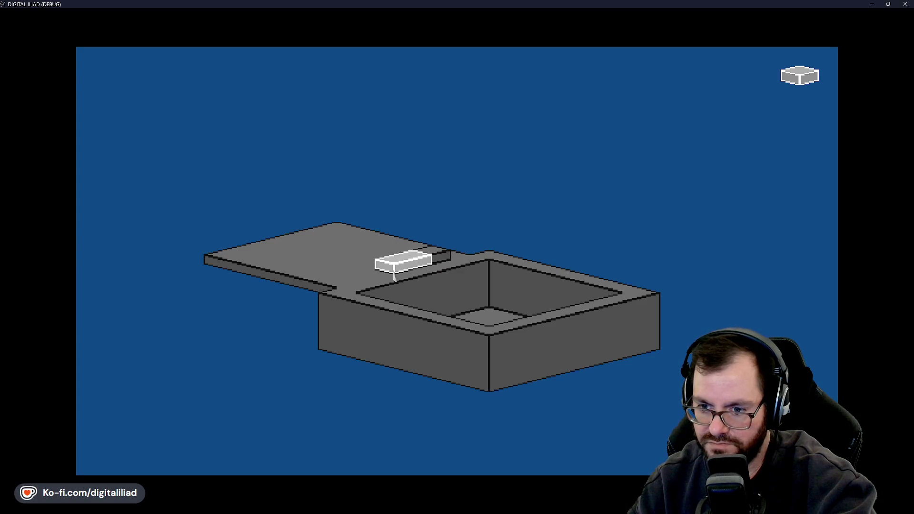
{"action": "scroll", "coordinate": [390, 279], "scroll_direction": "down", "scroll_amount": 1}
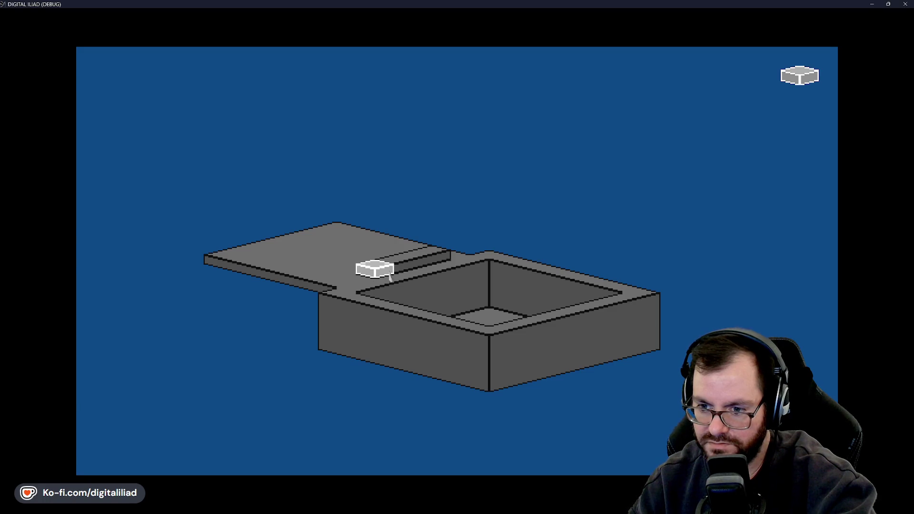
{"action": "left_click", "coordinate": [359, 284]}
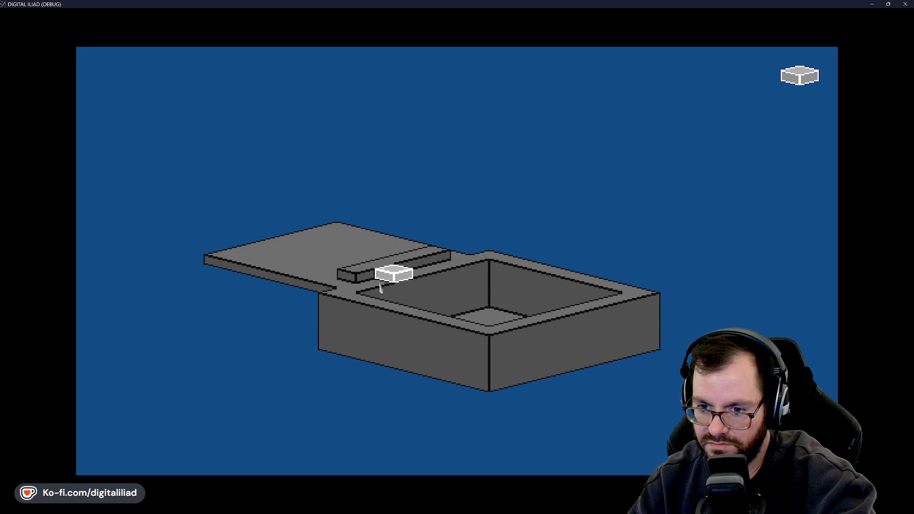
{"action": "right_click", "coordinate": [380, 286]}
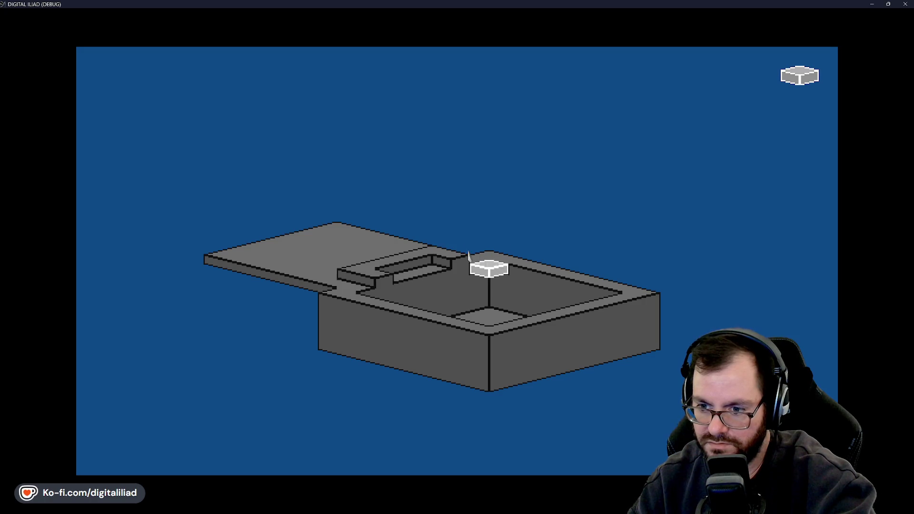
{"action": "left_click", "coordinate": [450, 265]}
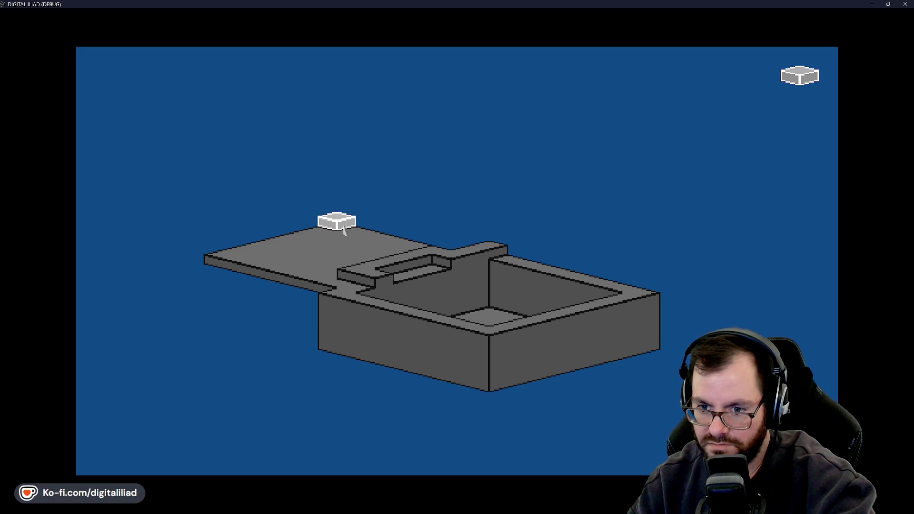
Notch the slab's top edge and lay a raised rail along its back edge, undoing a stray block
{"action": "scroll", "coordinate": [344, 231], "scroll_direction": "down", "scroll_amount": 1}
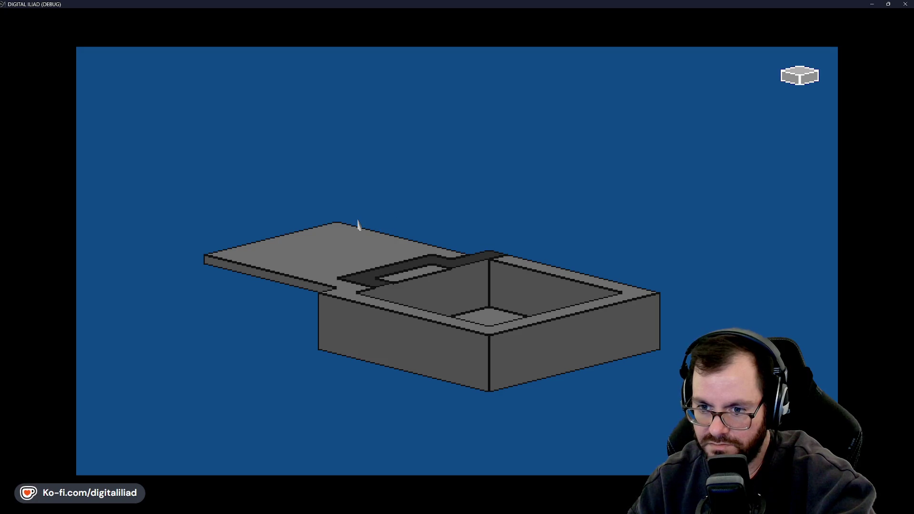
{"action": "left_click", "coordinate": [343, 233]}
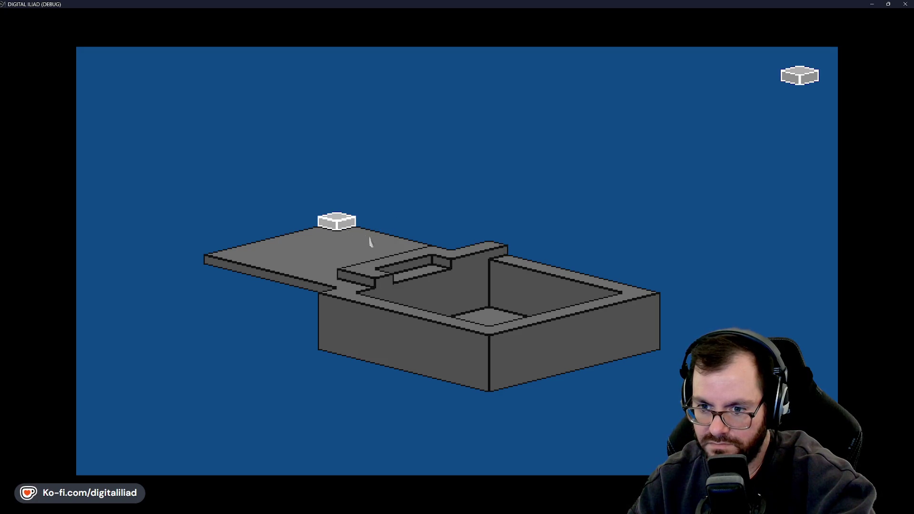
{"action": "mouse_move", "coordinate": [370, 241]}
{"action": "left_mouse_down"}
{"action": "mouse_move", "coordinate": [448, 257]}
{"action": "mouse_move", "coordinate": [428, 259]}
{"action": "left_mouse_up"}
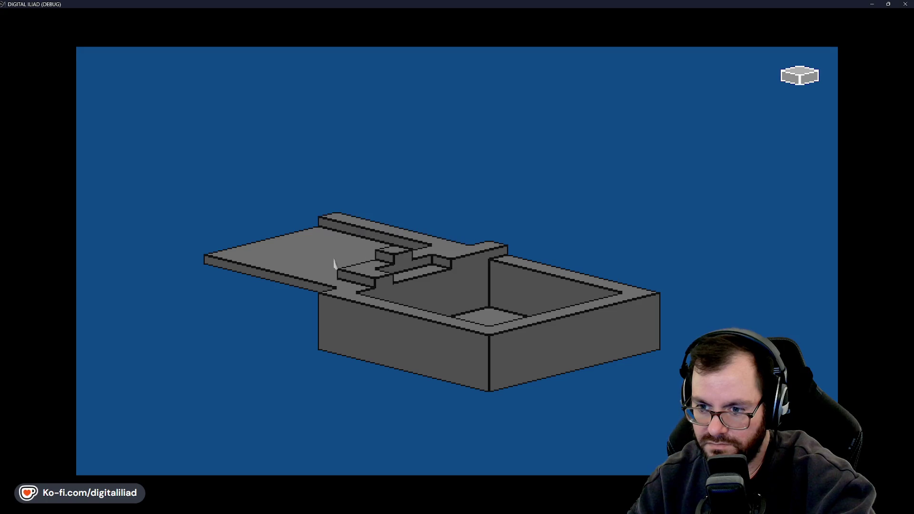
{"action": "key", "text": "ctrl+z"}
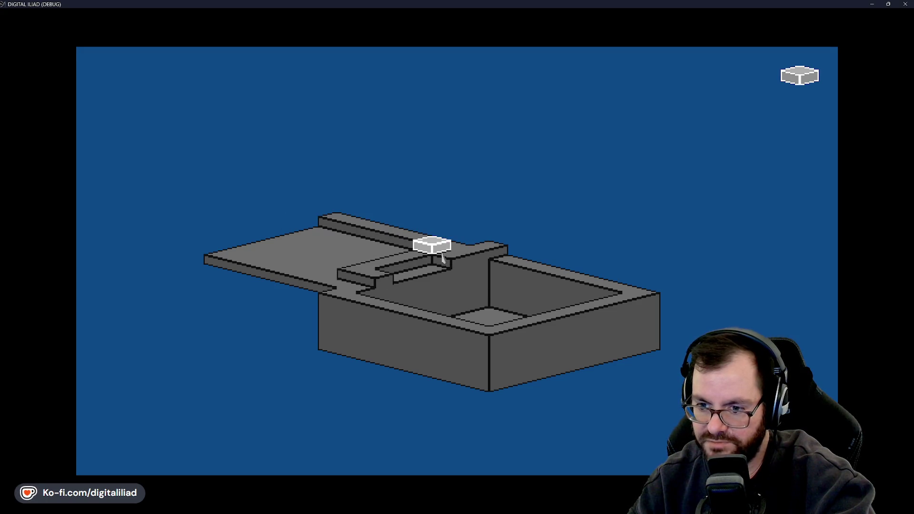